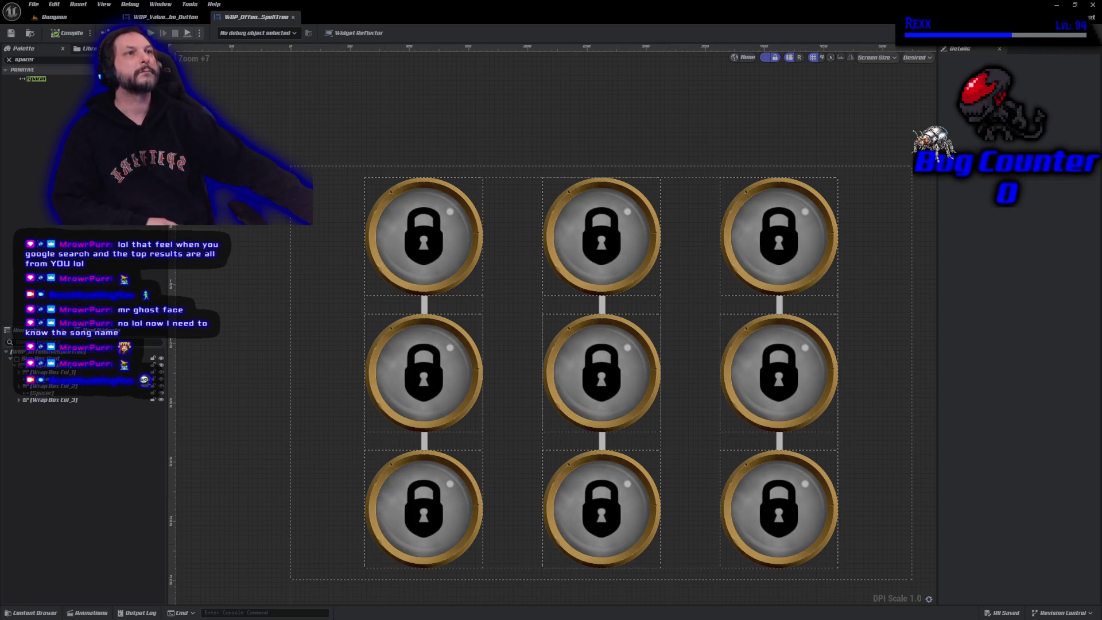
- Save all modified assets with File > Save All before committing
click(33, 4)
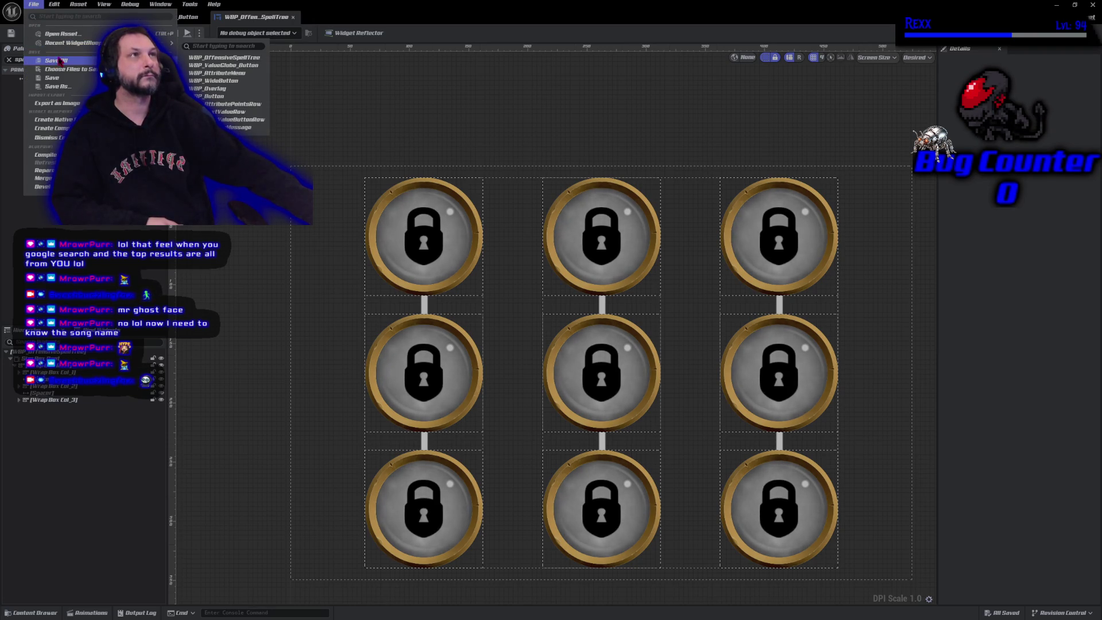
click(58, 61)
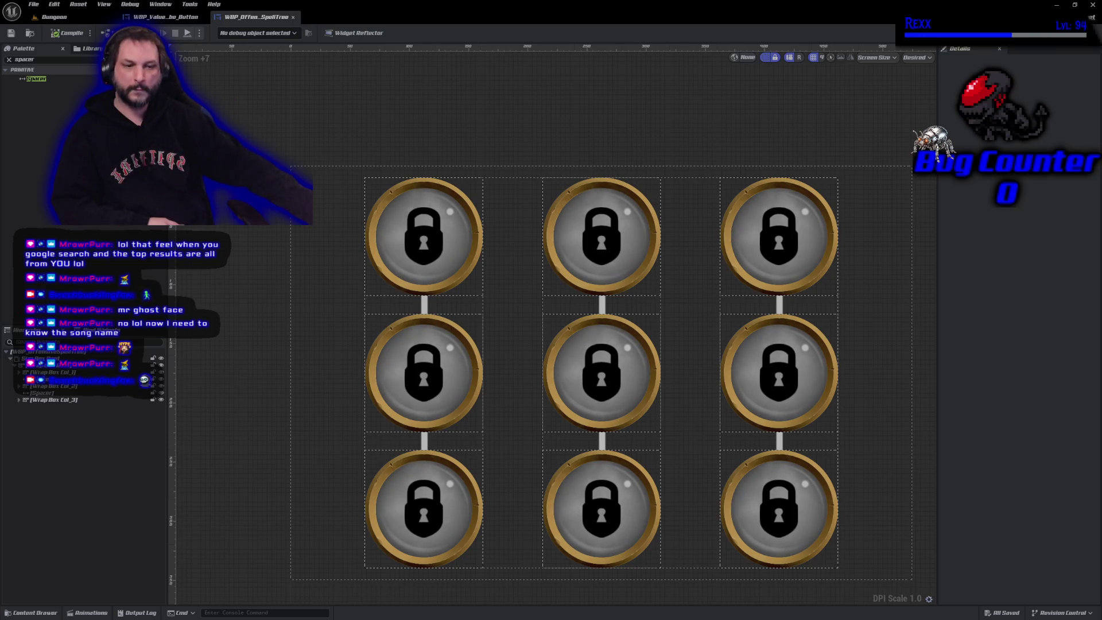
key(alt+Tab)
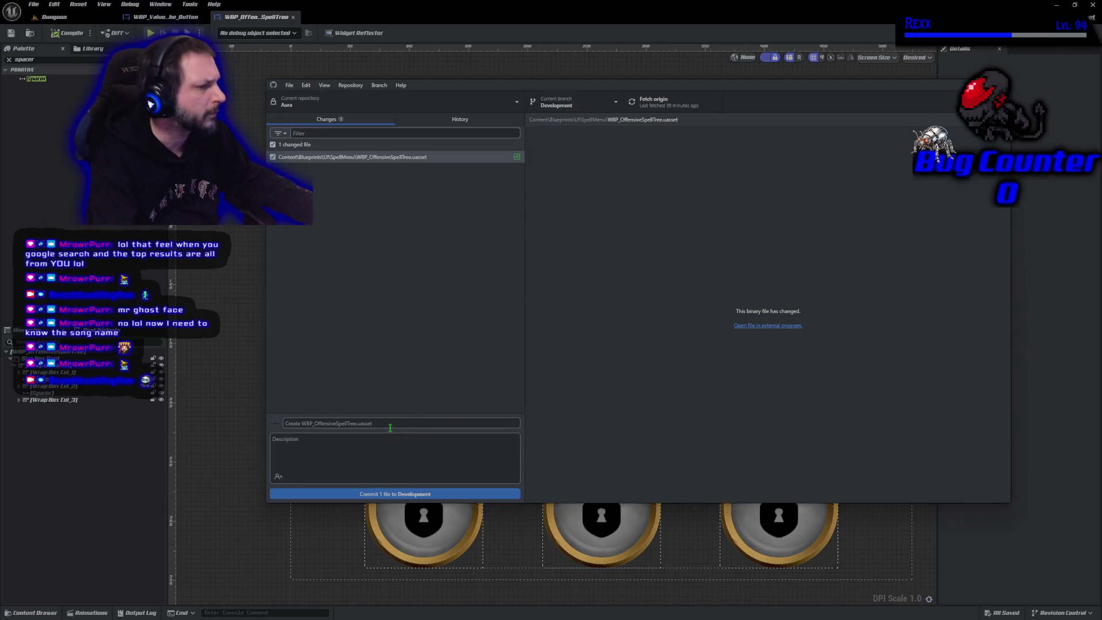
- Commit WBP_OffensiveSpellTree.uasset to Development with the summary 'Offensive Spell Tree'
text(o)
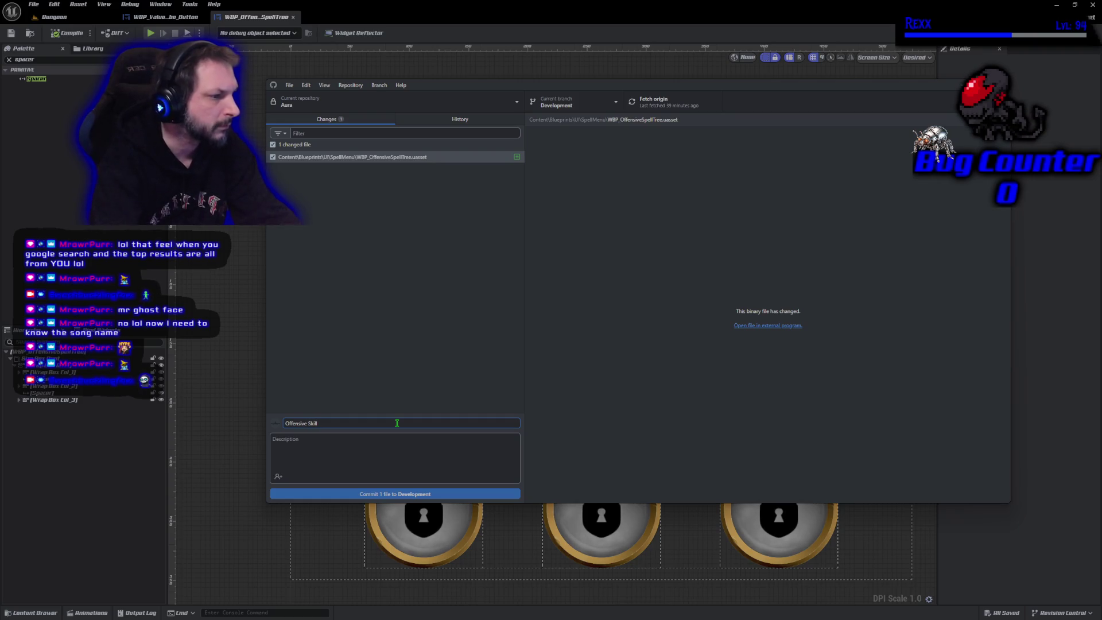
key(BackSpace)
key(BackSpace)
key(BackSpace)
text(ree)
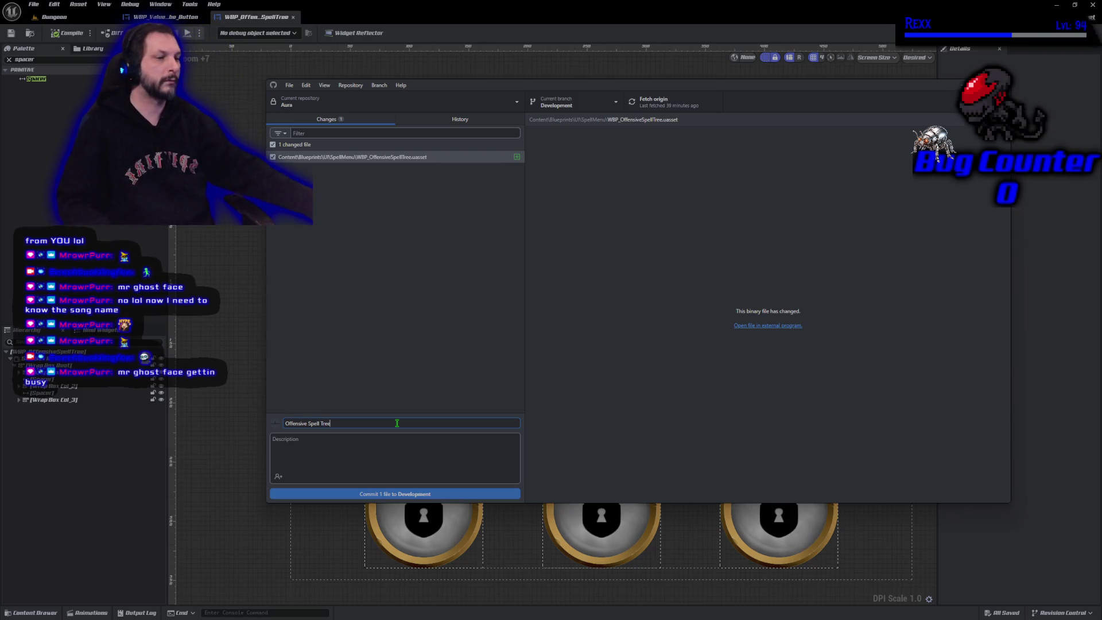
click(428, 119)
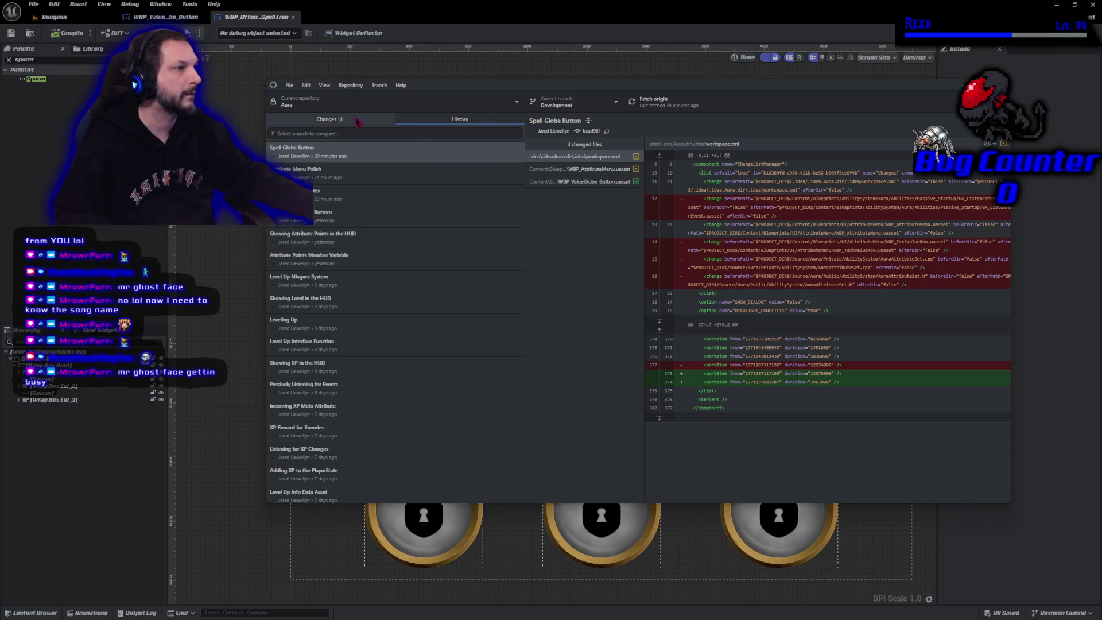
click(358, 120)
click(372, 496)
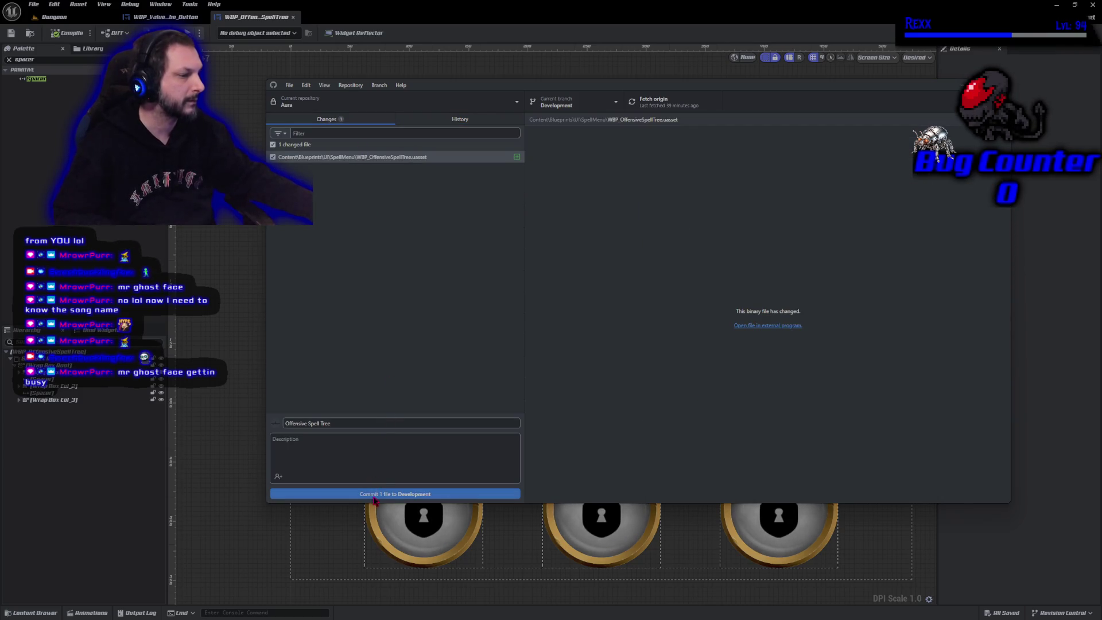
click(867, 202)
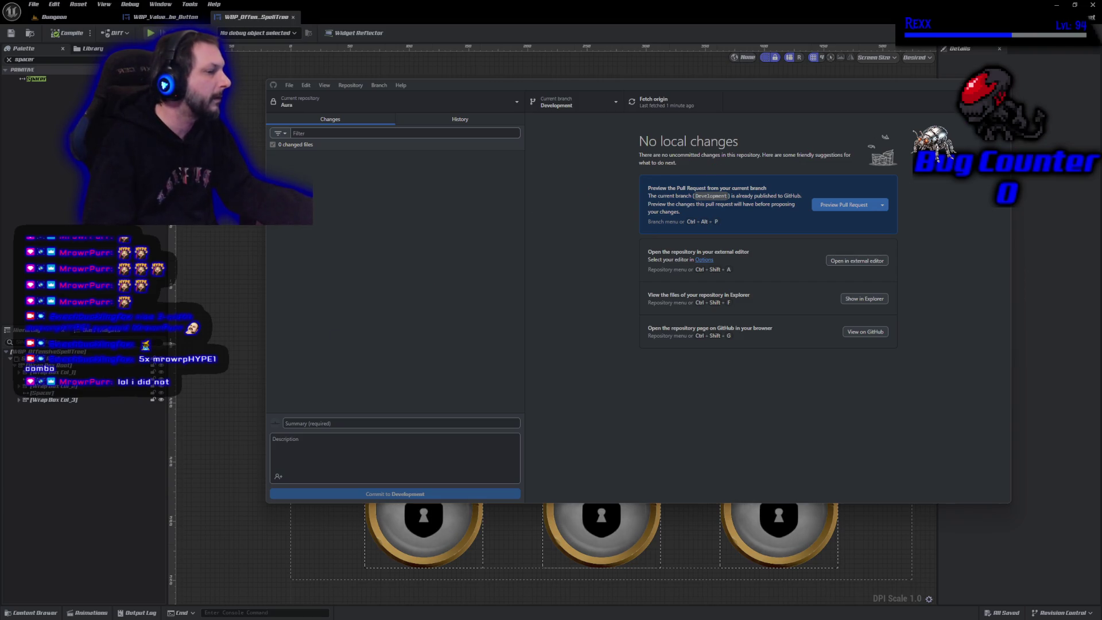
- Return from GitHub Desktop to the Unreal Editor once the push to origin finishes
key(alt+Tab)
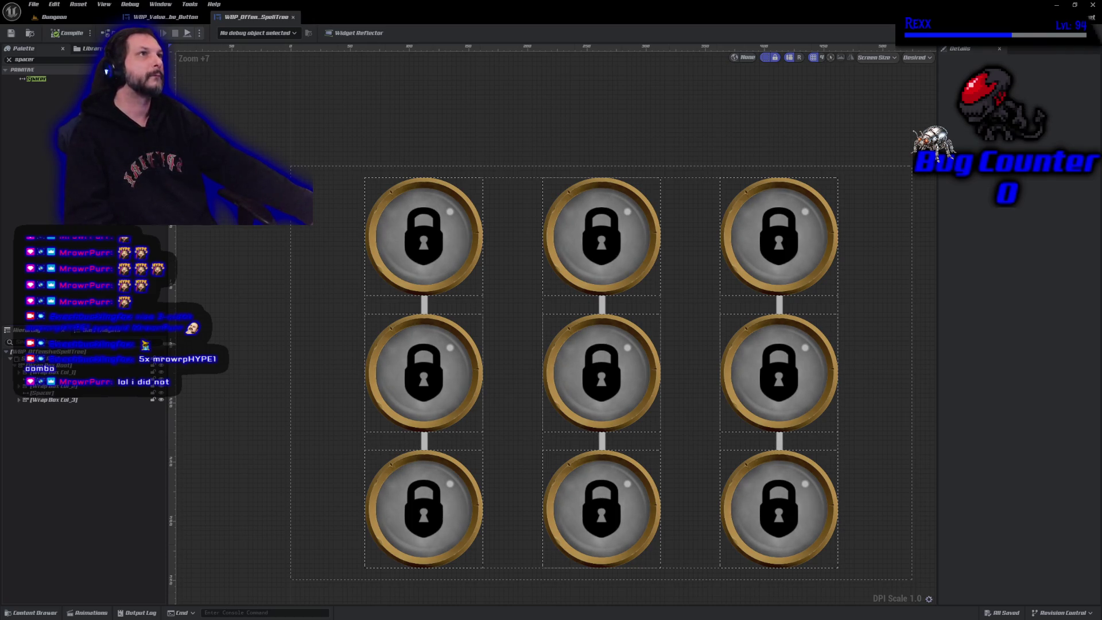
scroll(512, 346, down, 2)
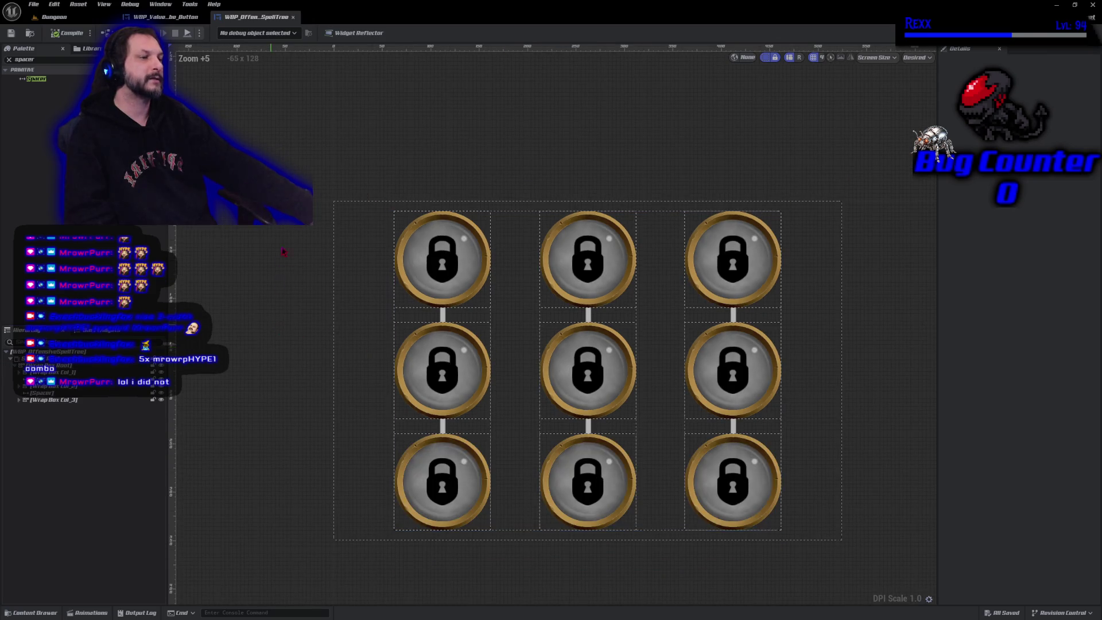
drag(284, 256, 289, 299)
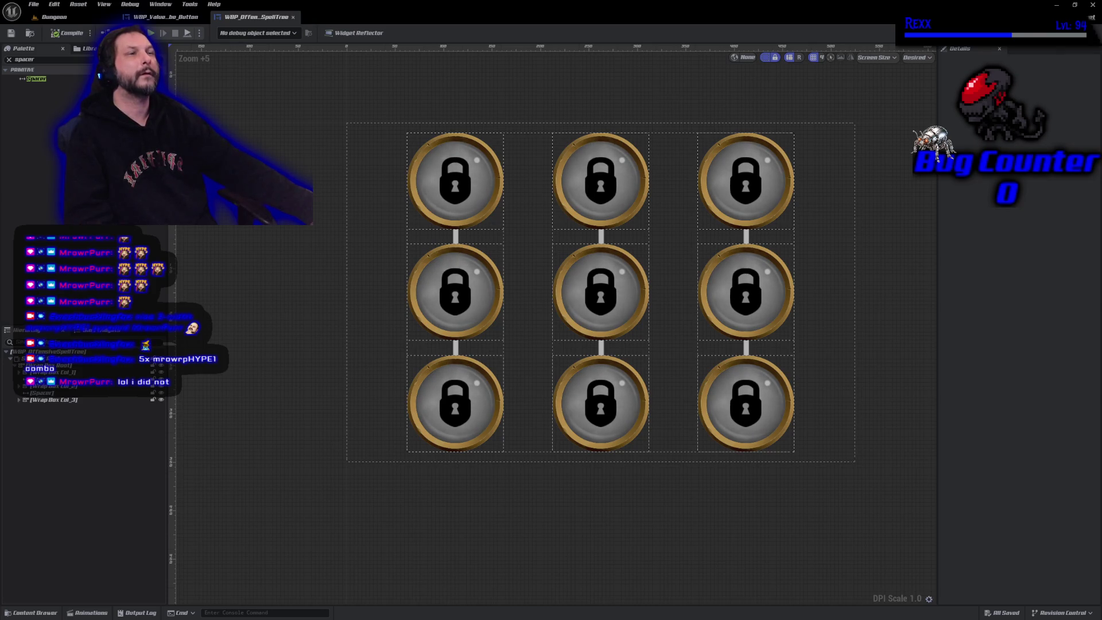
click(50, 615)
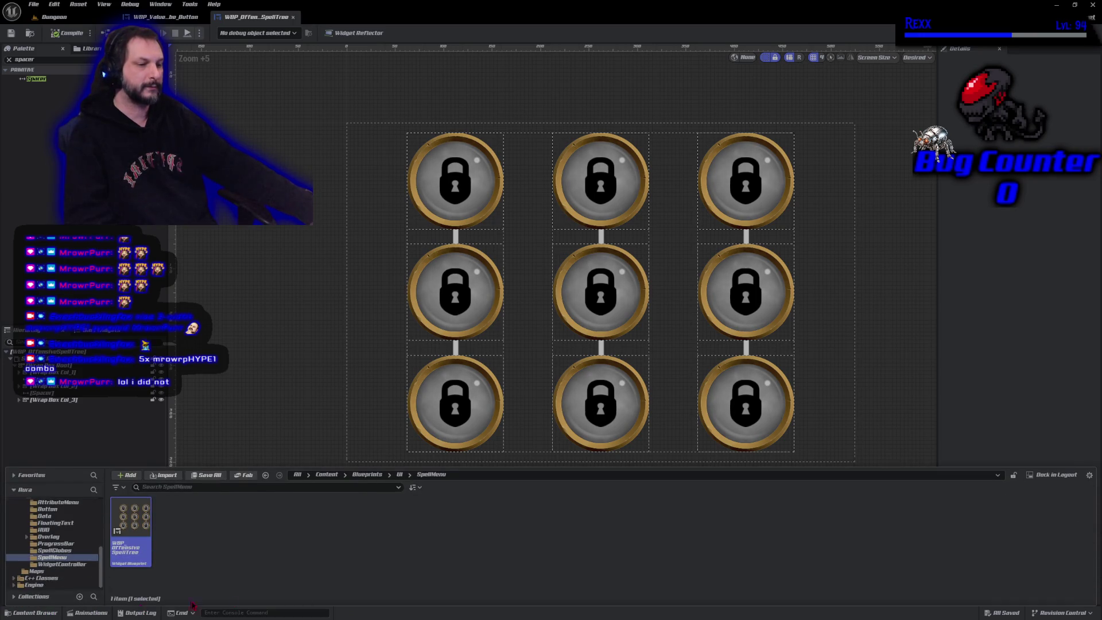
- Duplicate the WBP_OffensiveSpellTree asset in the Content Drawer
right_click(131, 519)
mouse_move(190, 382)
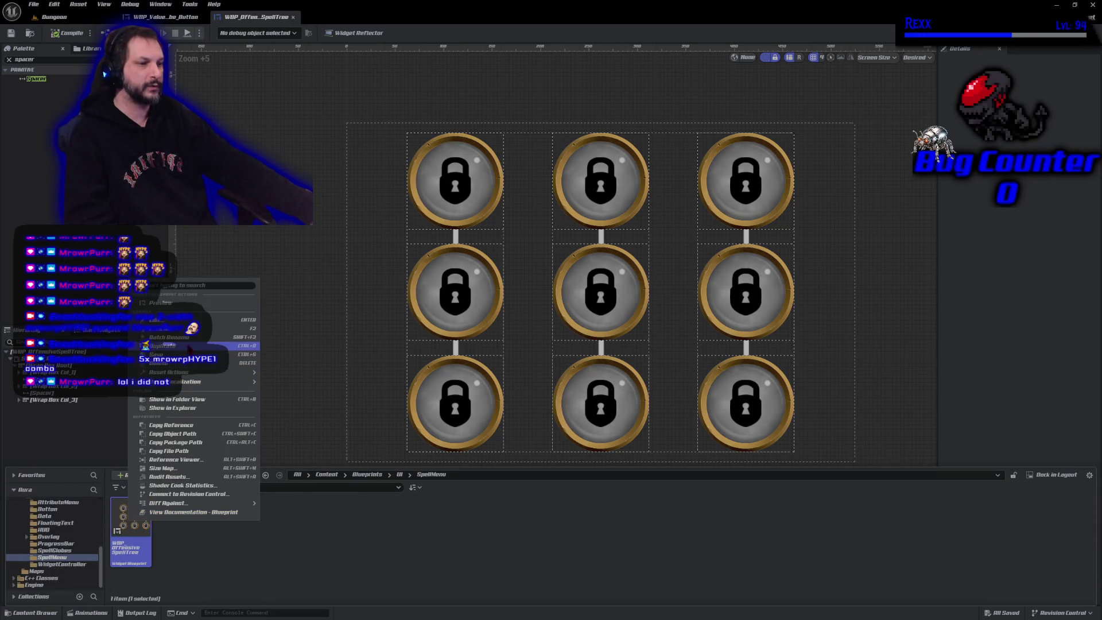
click(189, 346)
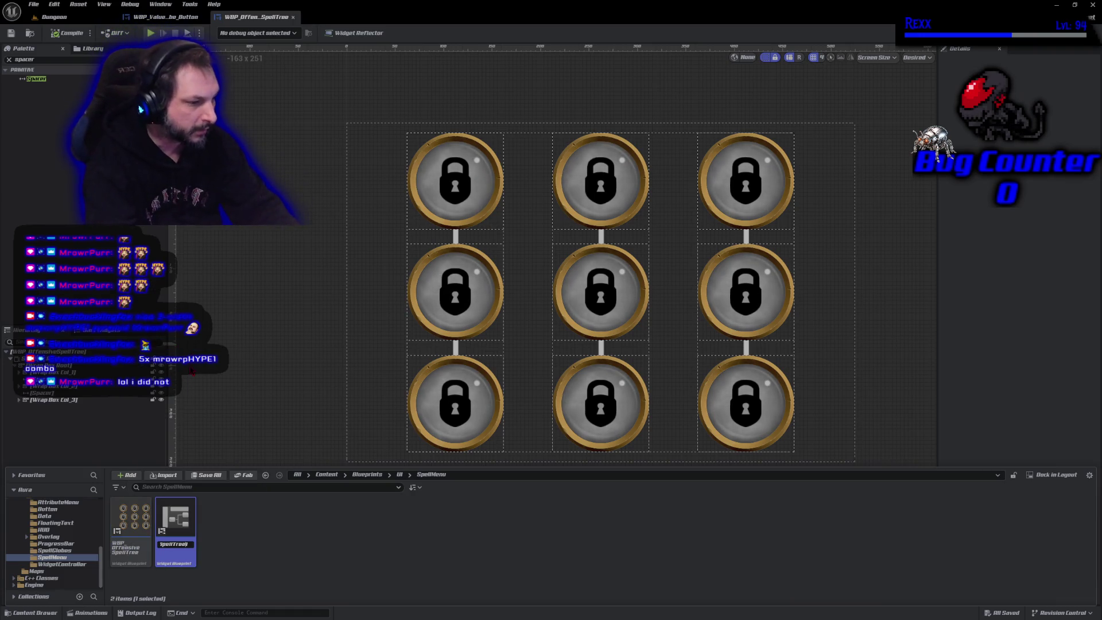
text(WBP_OffensiveSpellTree)
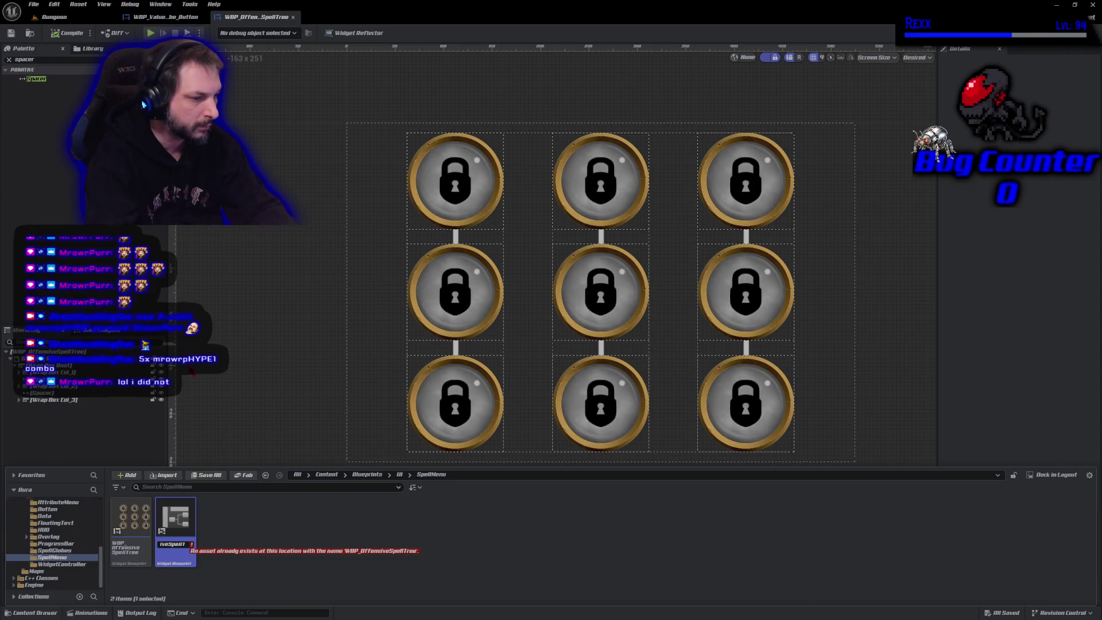
- Rename the duplicate to WBP_PassiveSpellTree and open it for editing
key(Home)
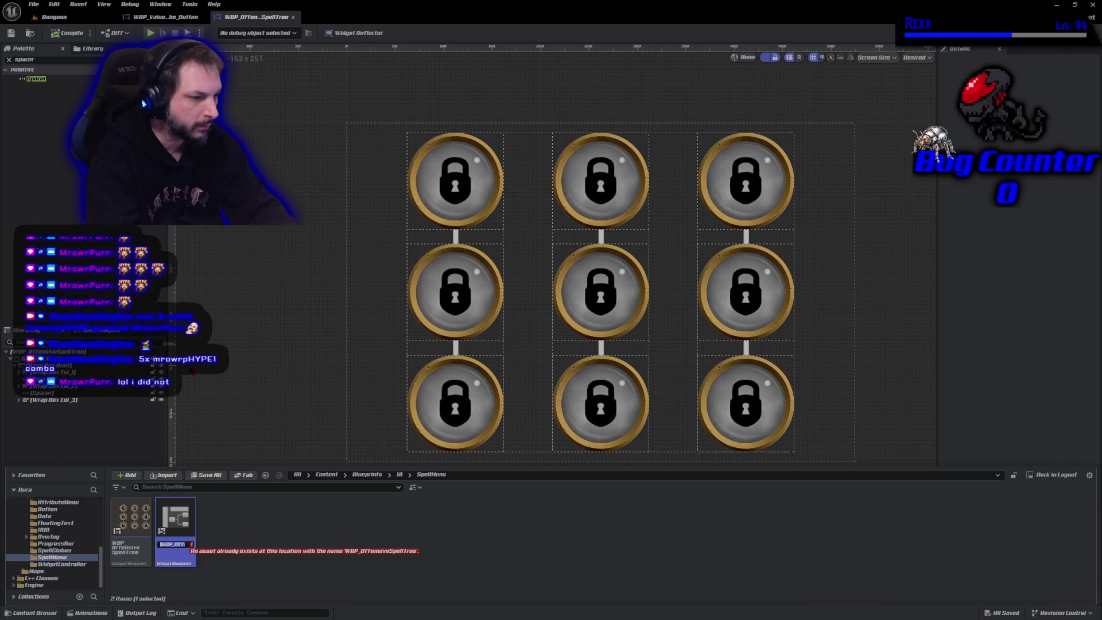
key(Right)
key(Right)
key(Right)
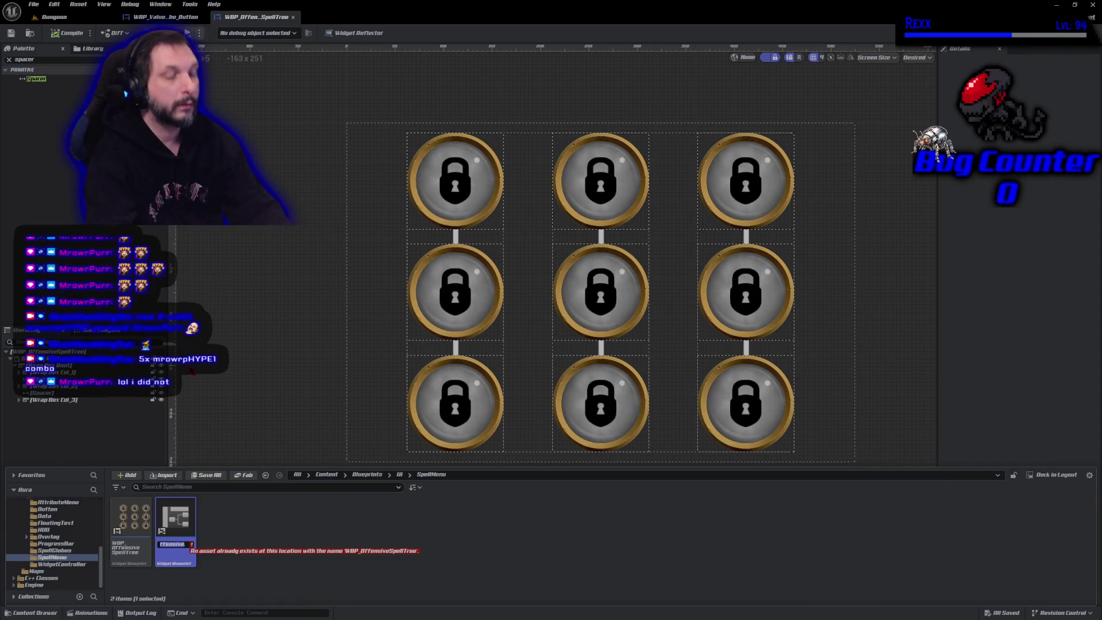
text(Defensive)
key(Left)
key(Left)
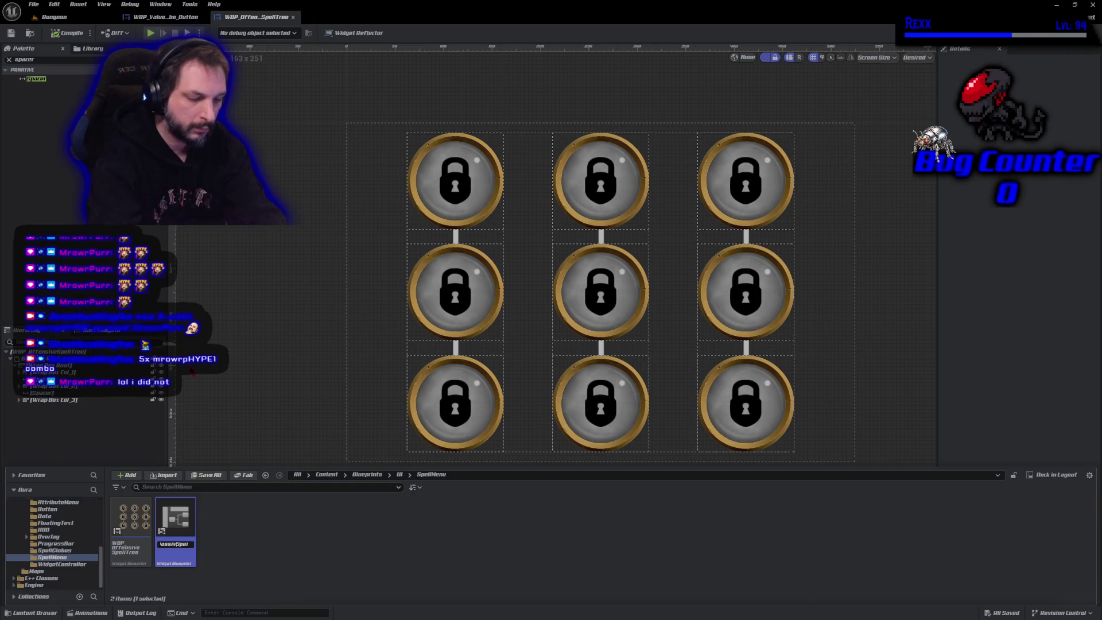
key(Return)
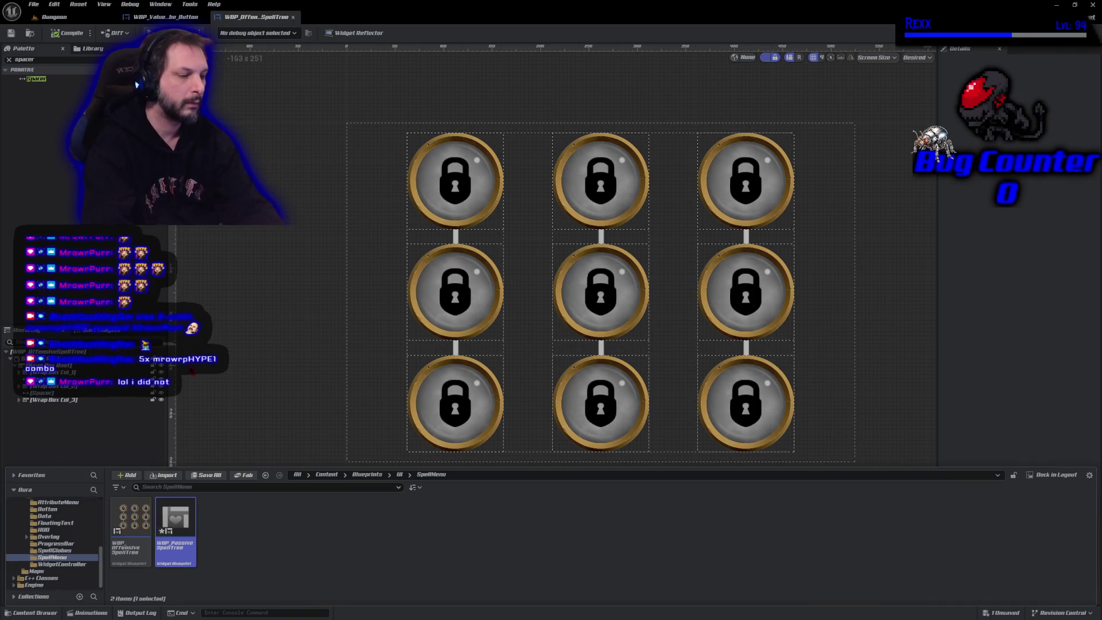
key(Return)
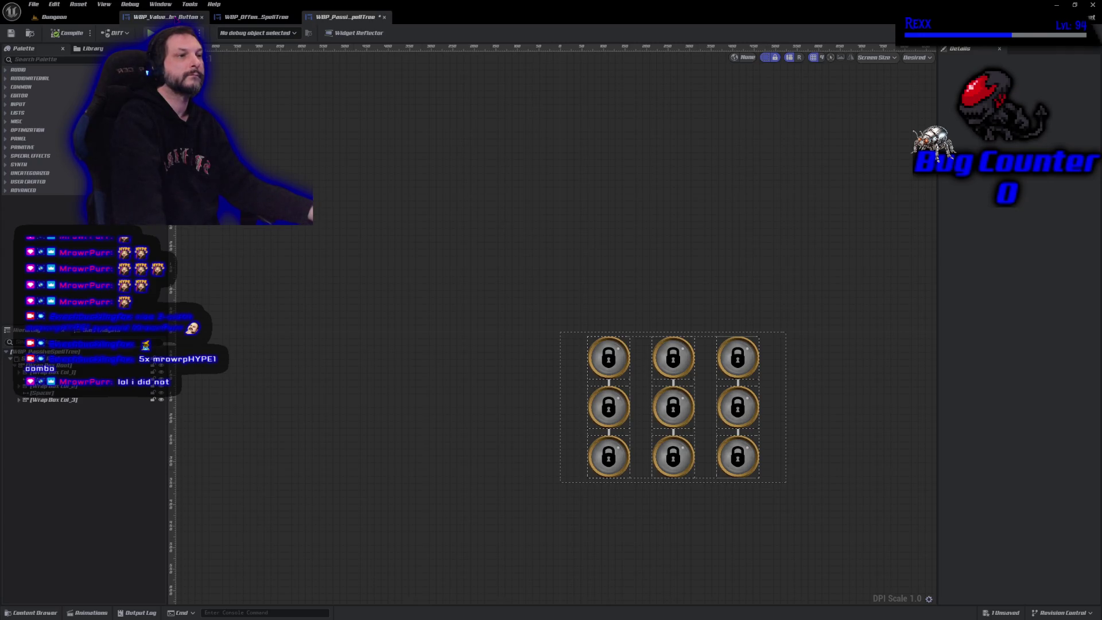
click(173, 17)
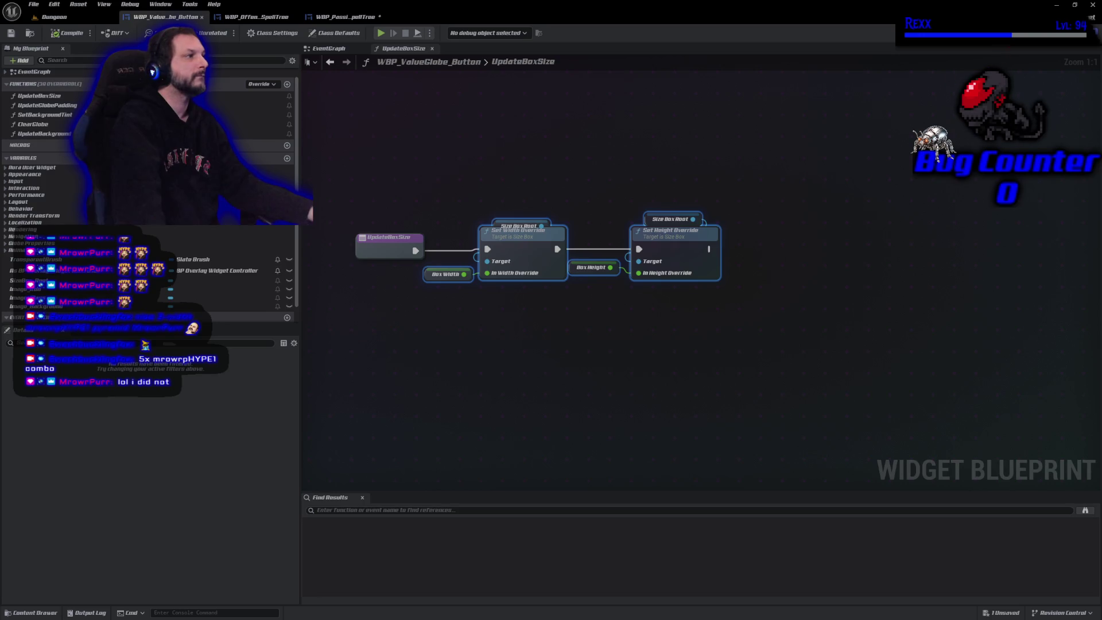
- Close the WBP_OffensiveSpellTree and WBP_ValueGlobe_Button editors, keeping WBP_PassiveSpellTree open
click(1059, 32)
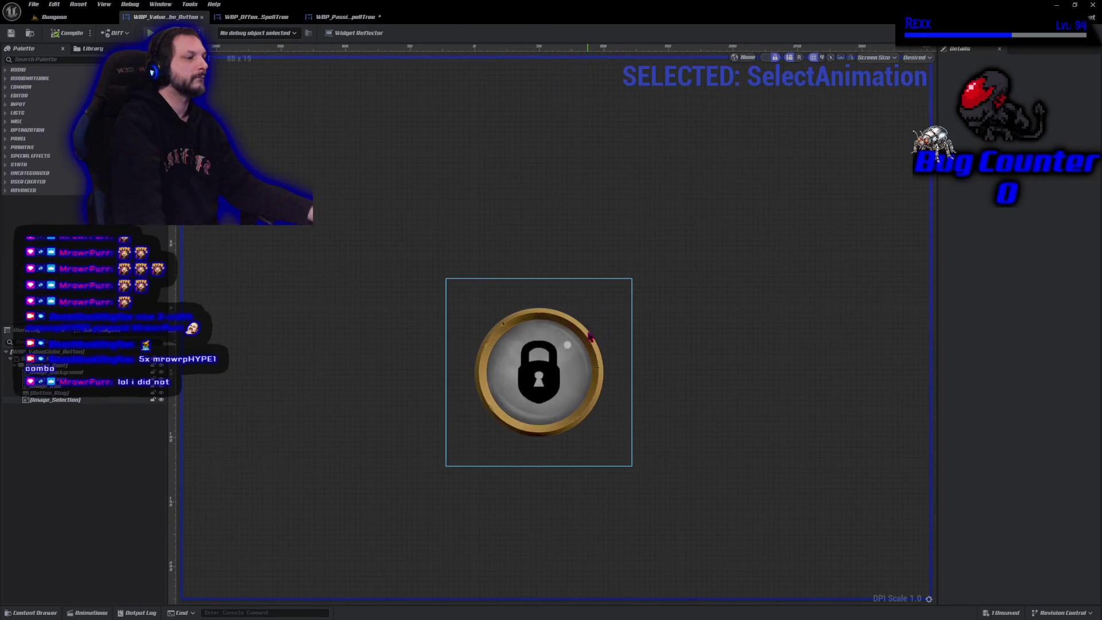
scroll(511, 169, up, 1)
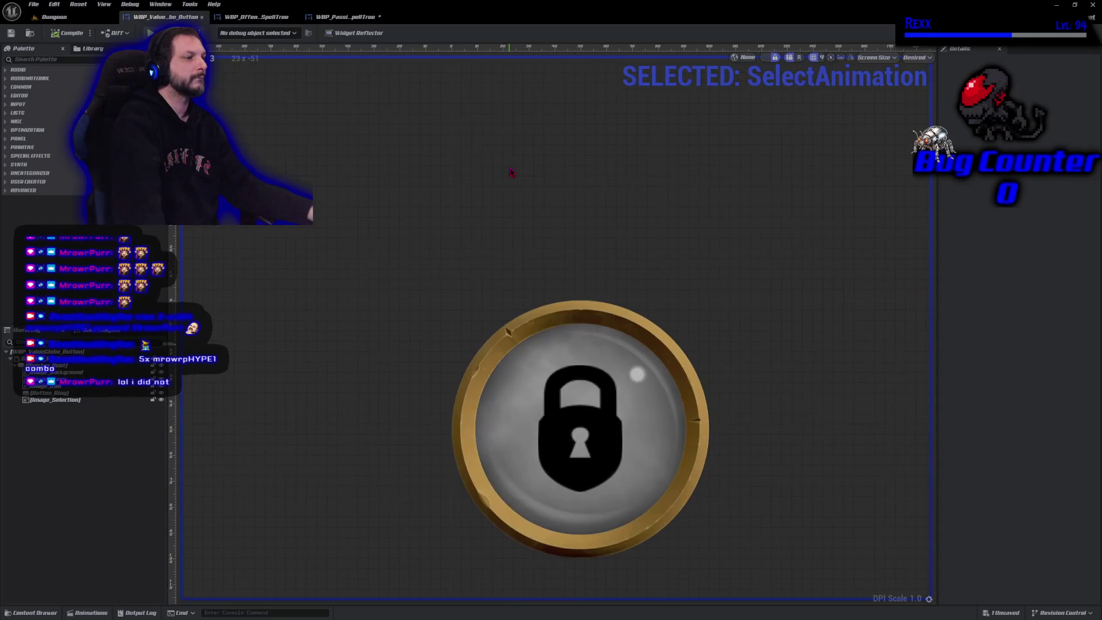
click(343, 17)
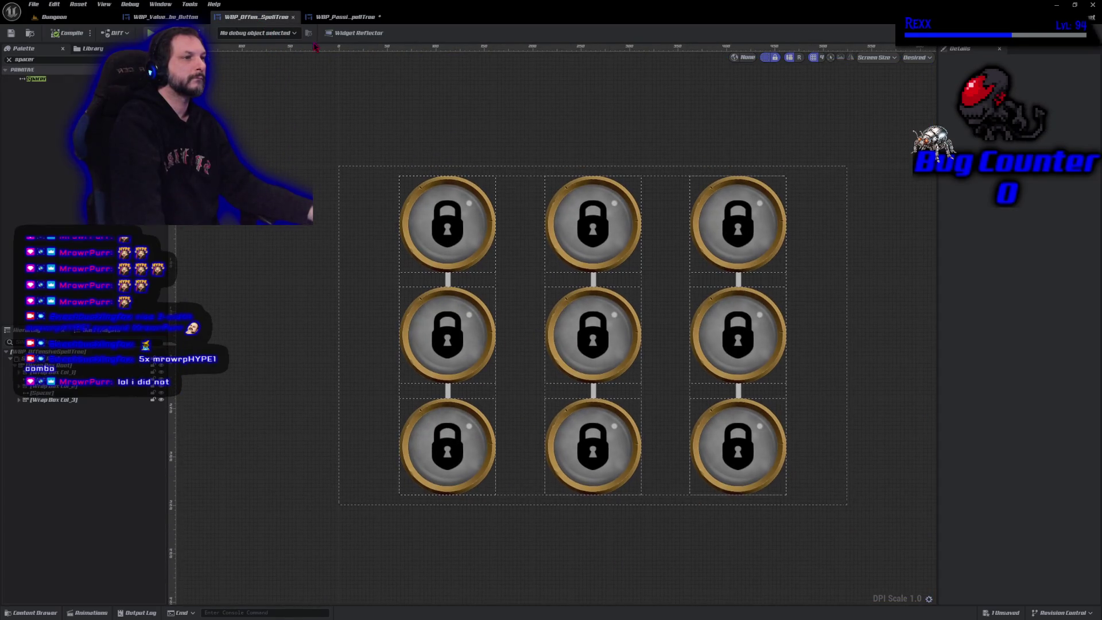
scroll(510, 394, up, 4)
mouse_move(509, 394)
mouse_down()
mouse_move(315, 373)
mouse_move(303, 279)
mouse_up()
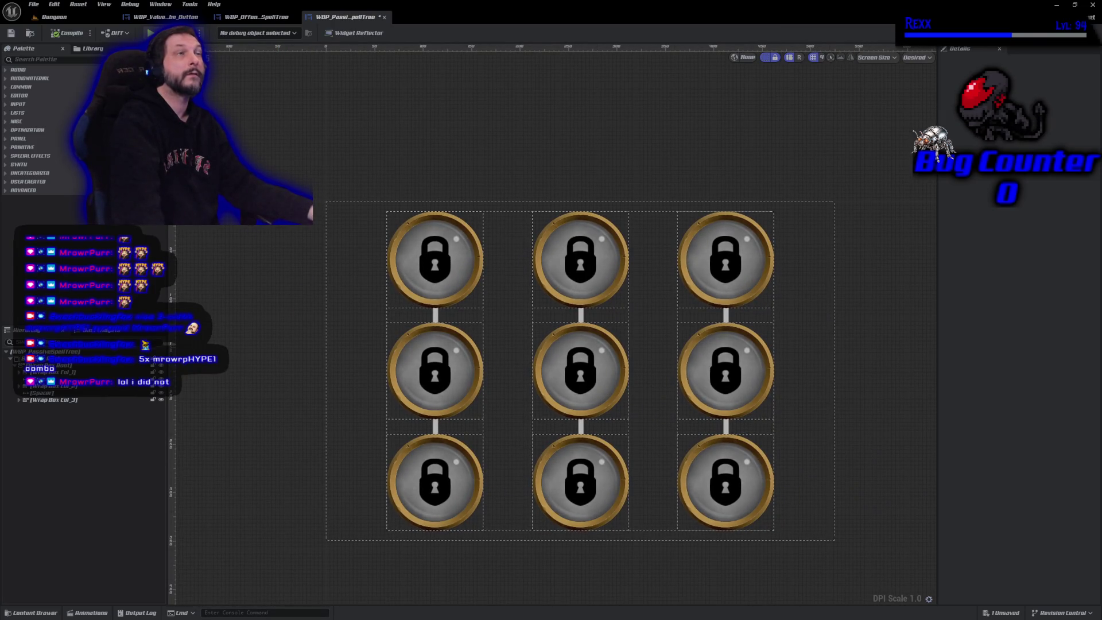
middle_click(256, 21)
middle_click(172, 17)
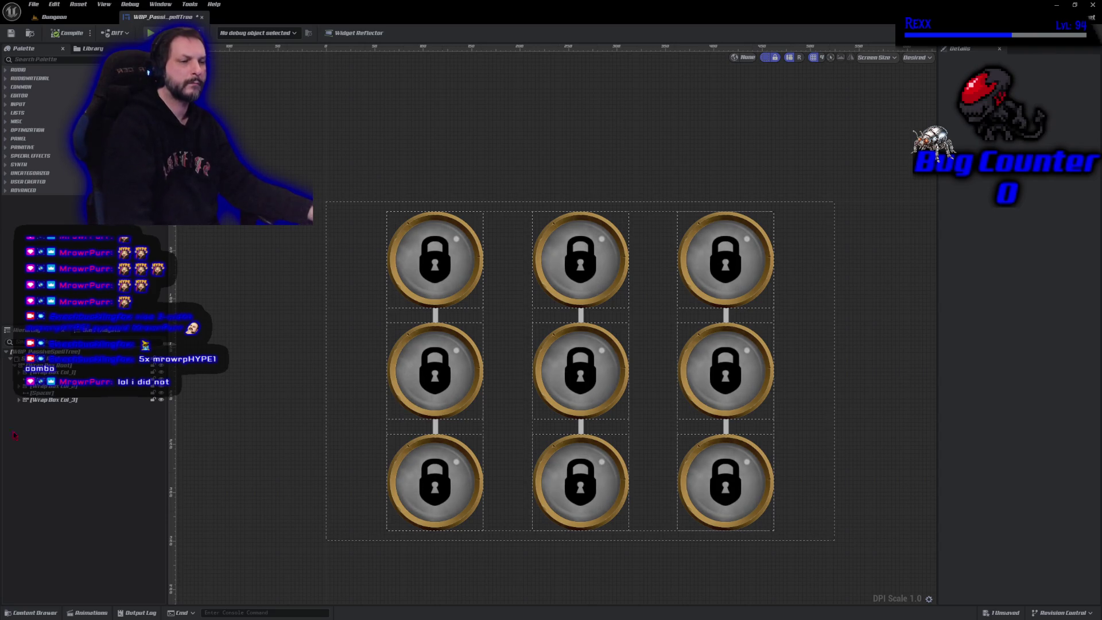
- Delete the three globe columns, Wrap Box Col_1 through Col_3
click(92, 401)
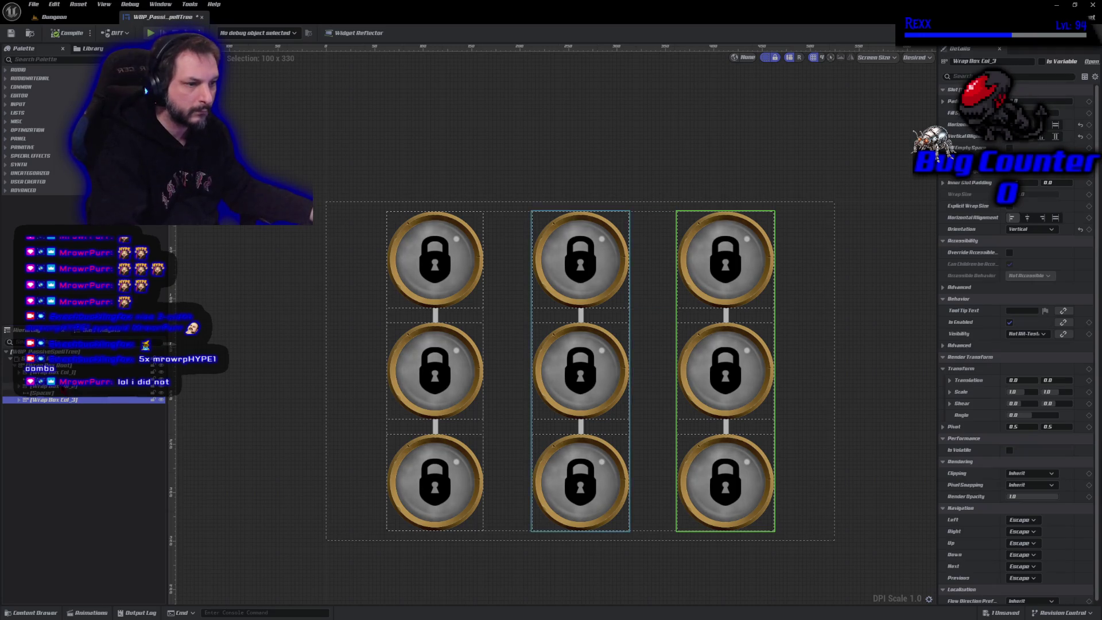
shift+click(63, 374)
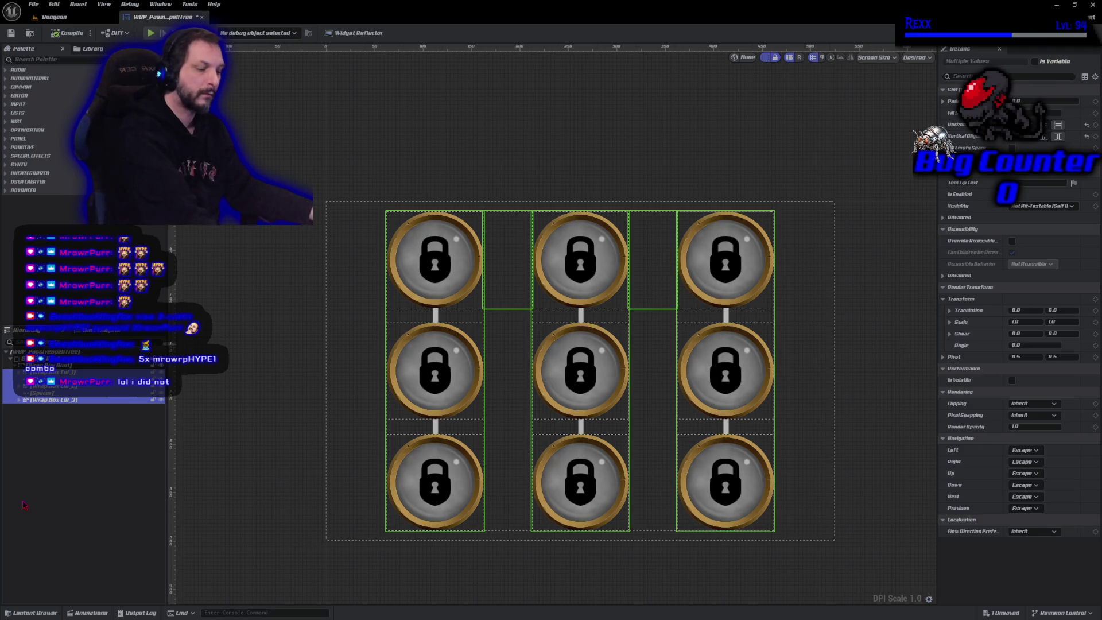
key(Delete)
- Set Wrap Box Root's orientation to Horizontal and compile the blueprint
click(40, 365)
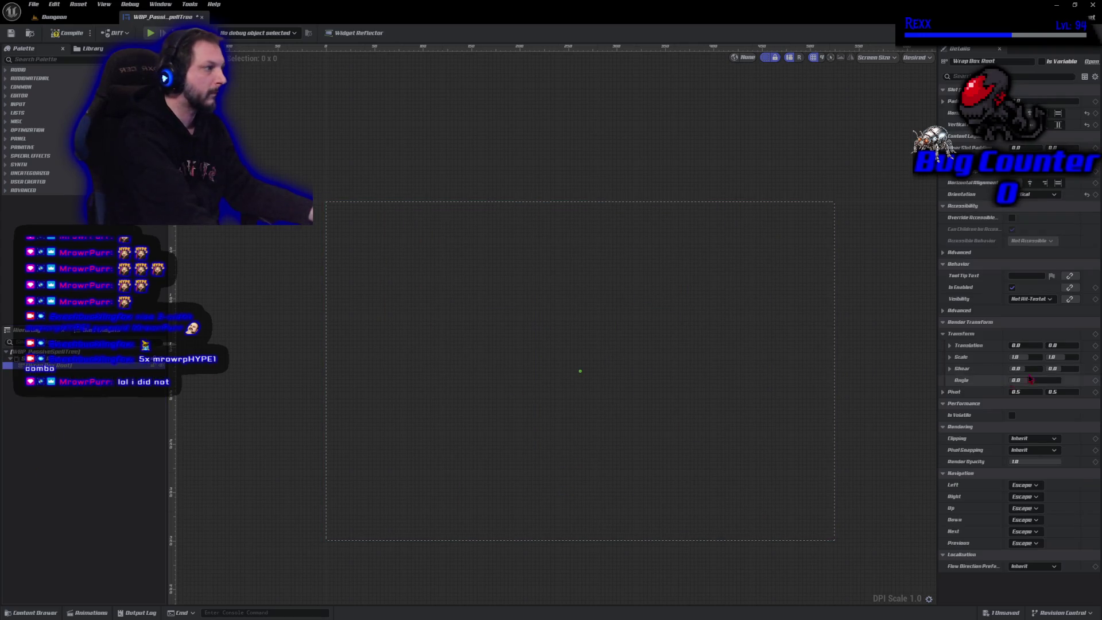
click(1033, 194)
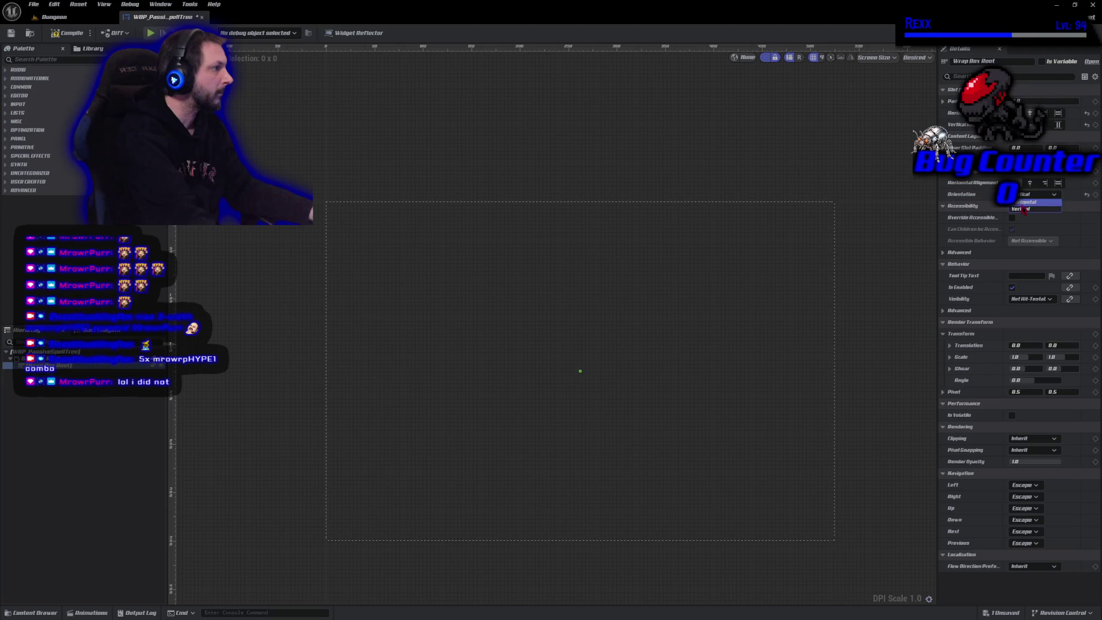
click(1025, 203)
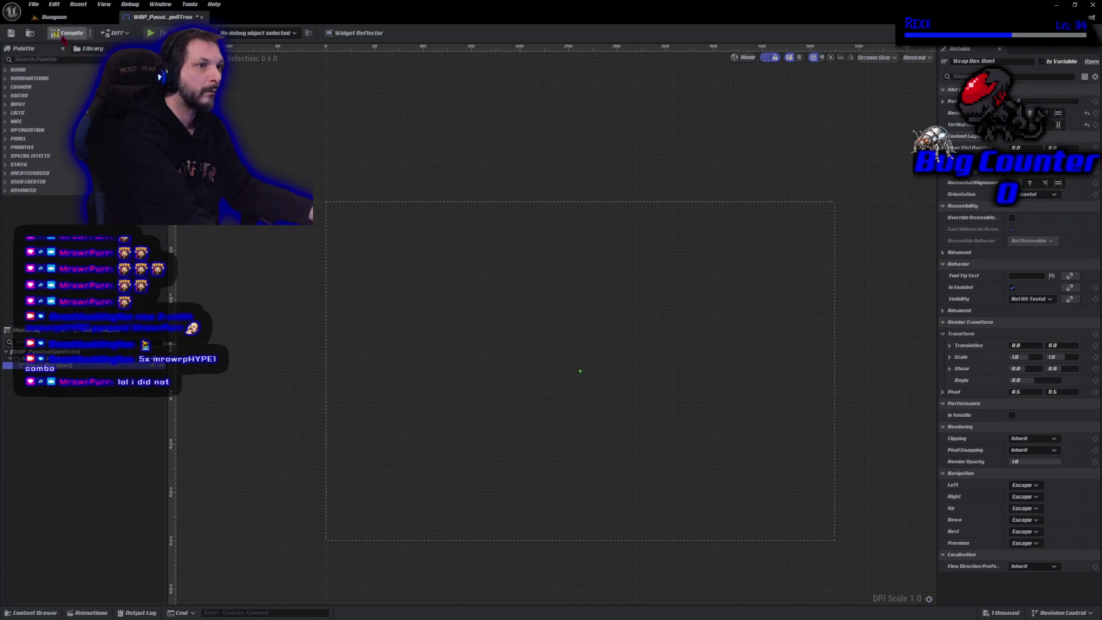
click(61, 33)
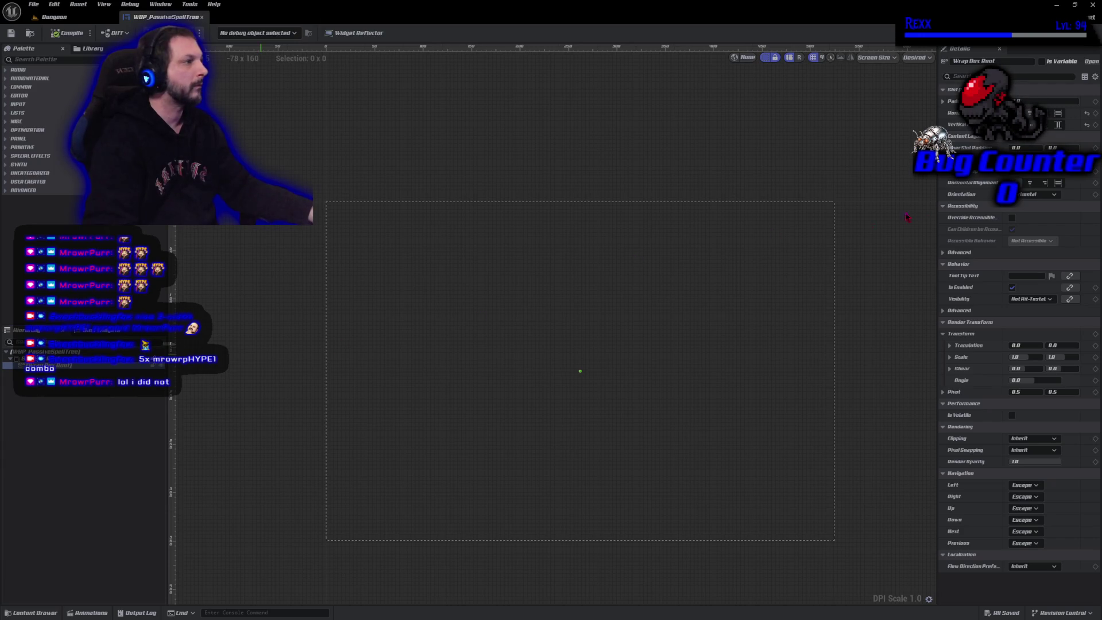
click(26, 359)
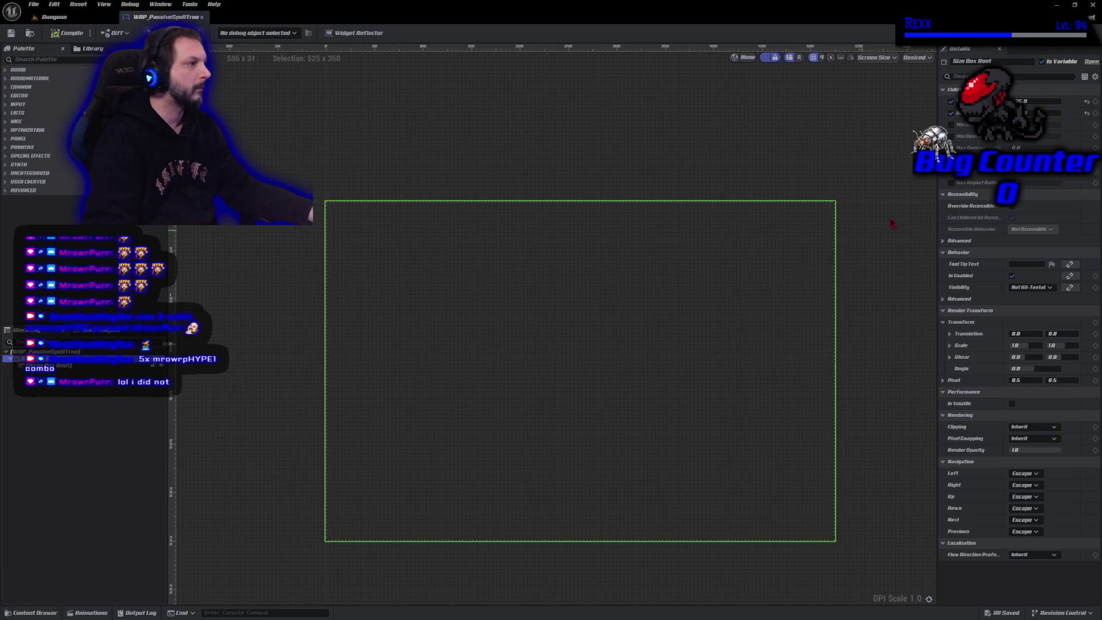
- Give Size Box Root a height override of 100 and save the widget
text(100)
key(Return)
drag(620, 337, 619, 401)
scroll(616, 403, up, 1)
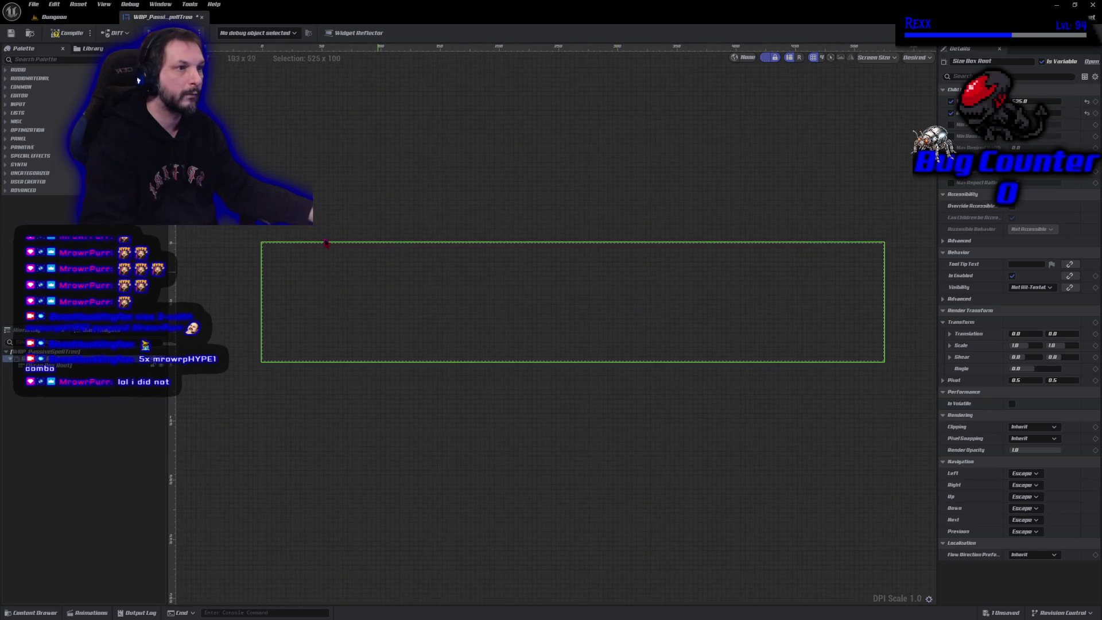
click(68, 33)
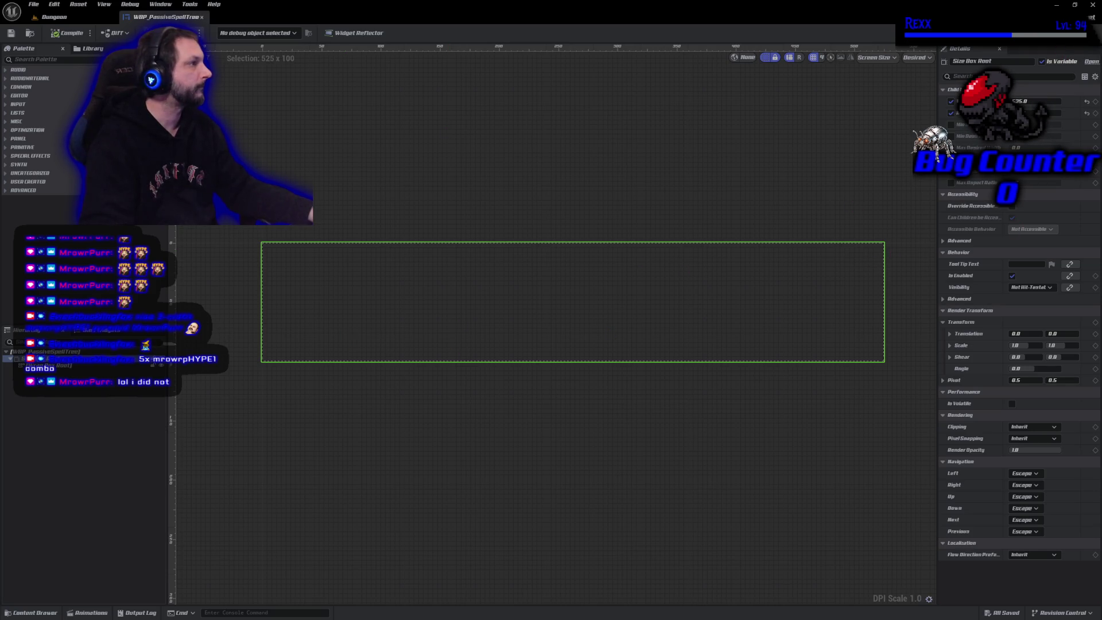
click(1084, 33)
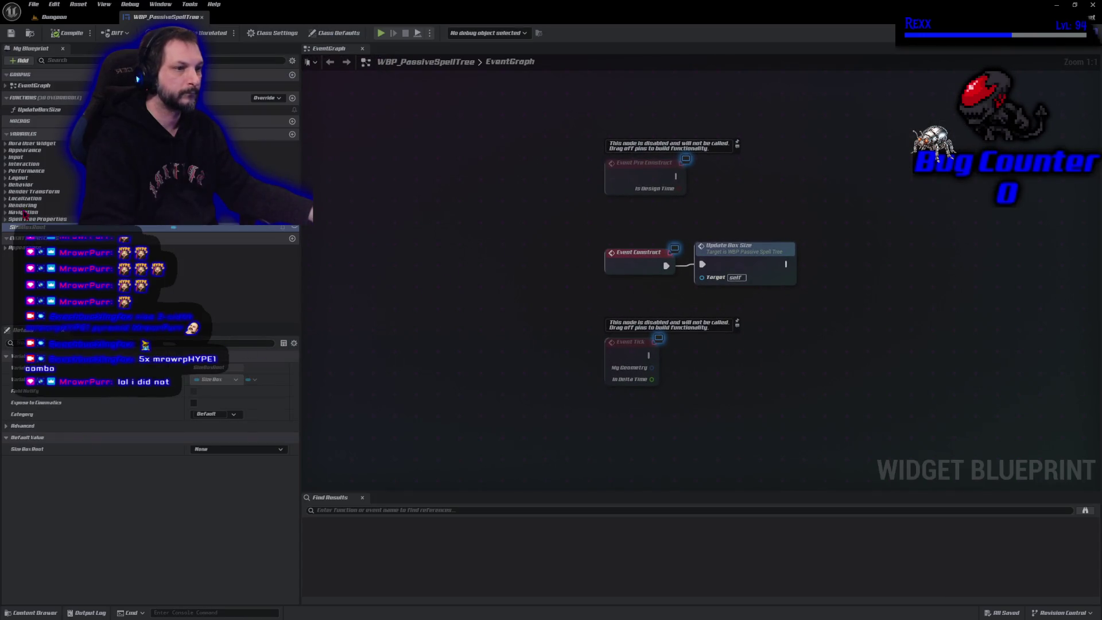
- Set the BoxHeight variable's default value to 100 and compile
click(6, 247)
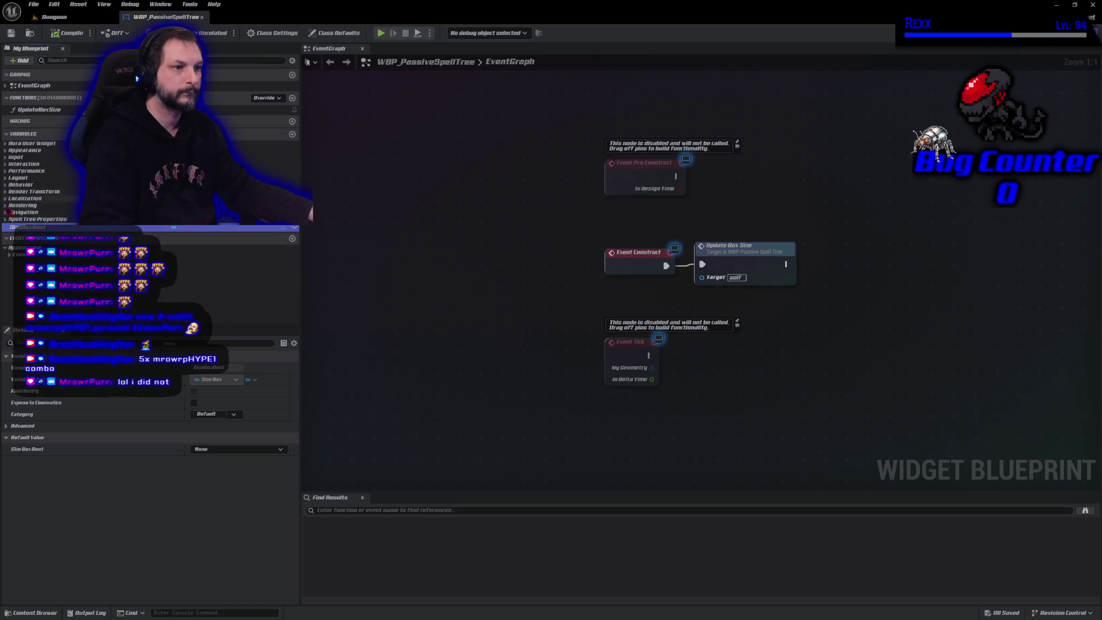
click(6, 220)
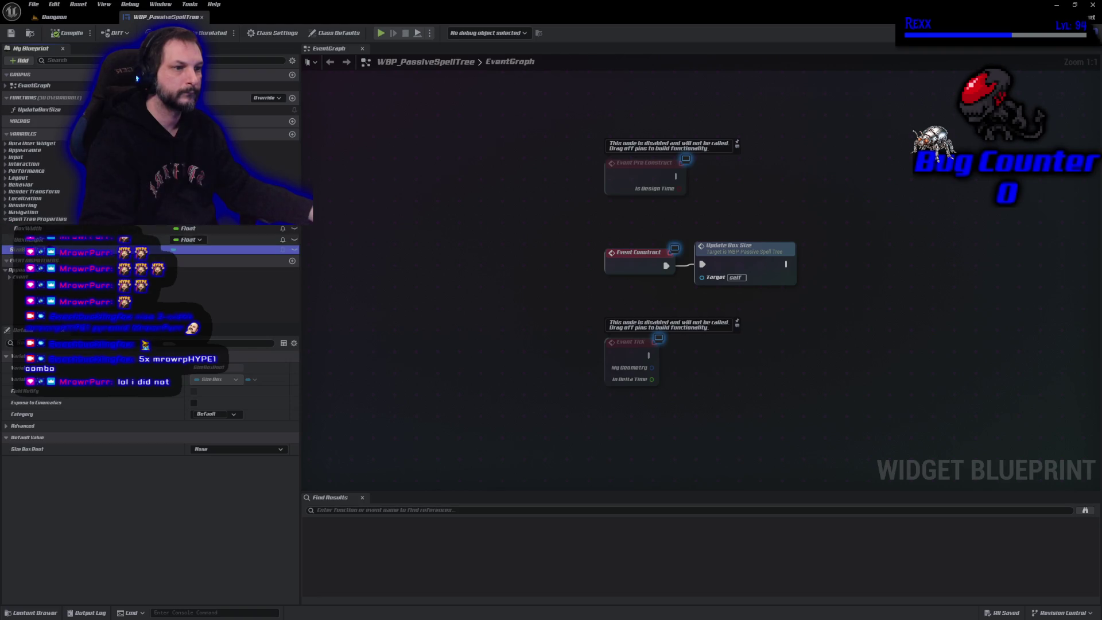
click(23, 239)
click(210, 566)
text(100)
key(Return)
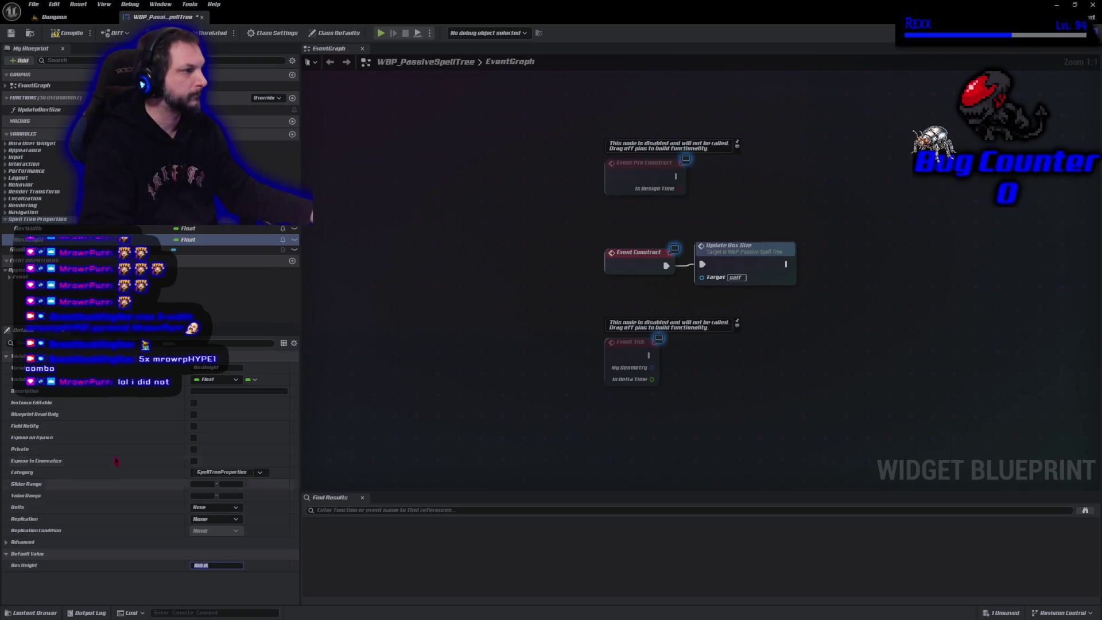
click(57, 35)
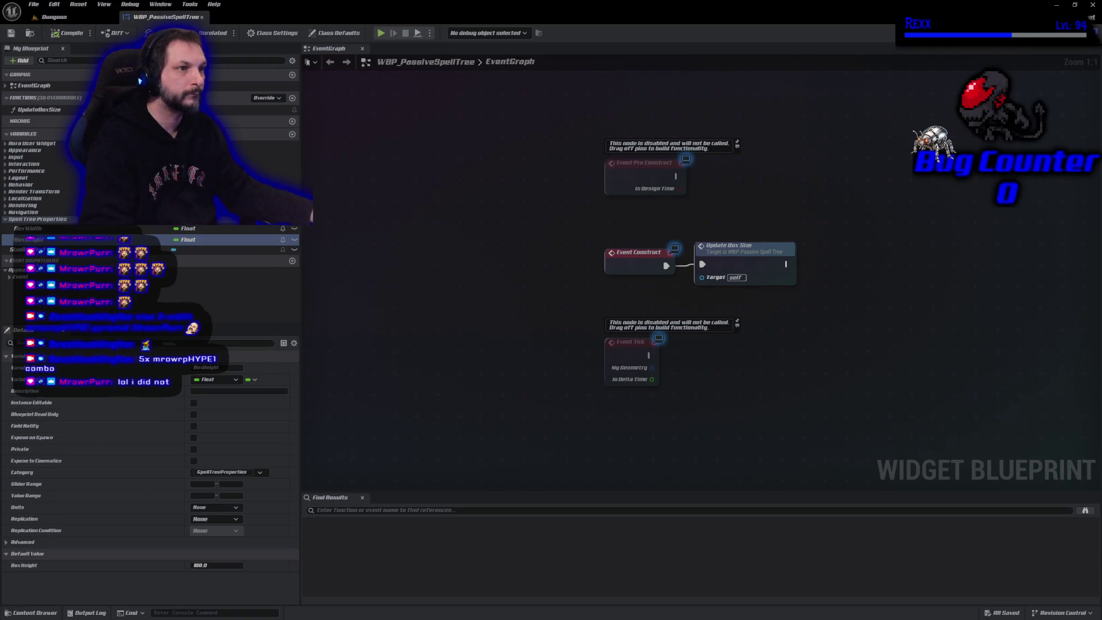
- Drive Update Box Size from Event Pre Construct, then compile and save
drag(666, 266, 677, 176)
drag(740, 243, 753, 153)
key(F7)
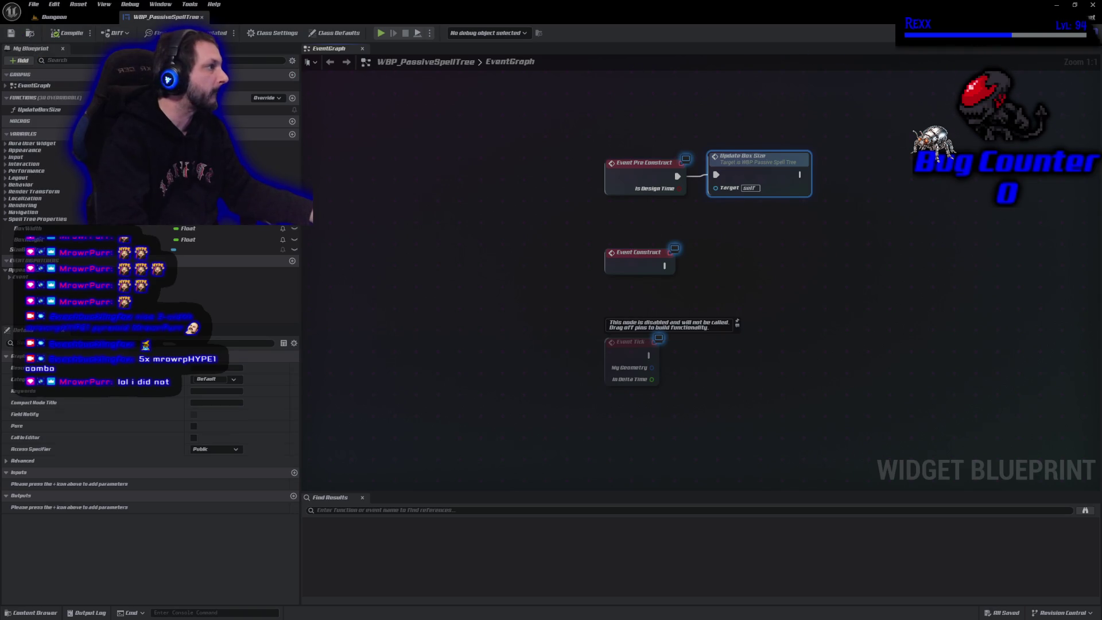
click(916, 32)
mouse_move(662, 450)
mouse_down()
mouse_move(480, 401)
mouse_move(499, 460)
mouse_up()
scroll(482, 402, up, 3)
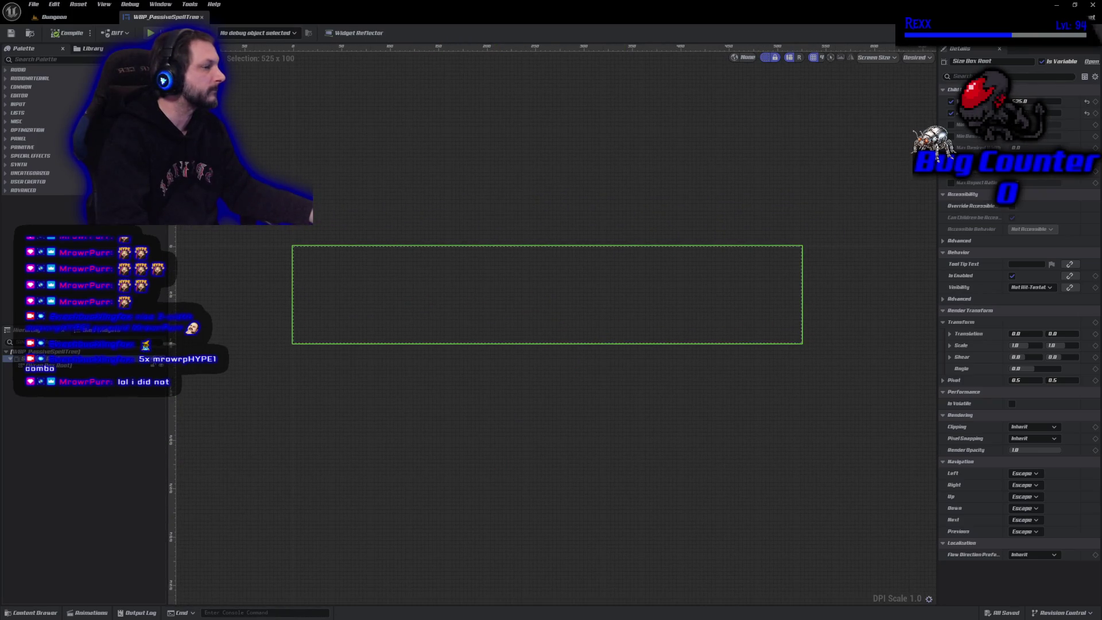
- Check the BoxWidth variable's value and return to the WBP_PassiveSpellTree designer
click(918, 33)
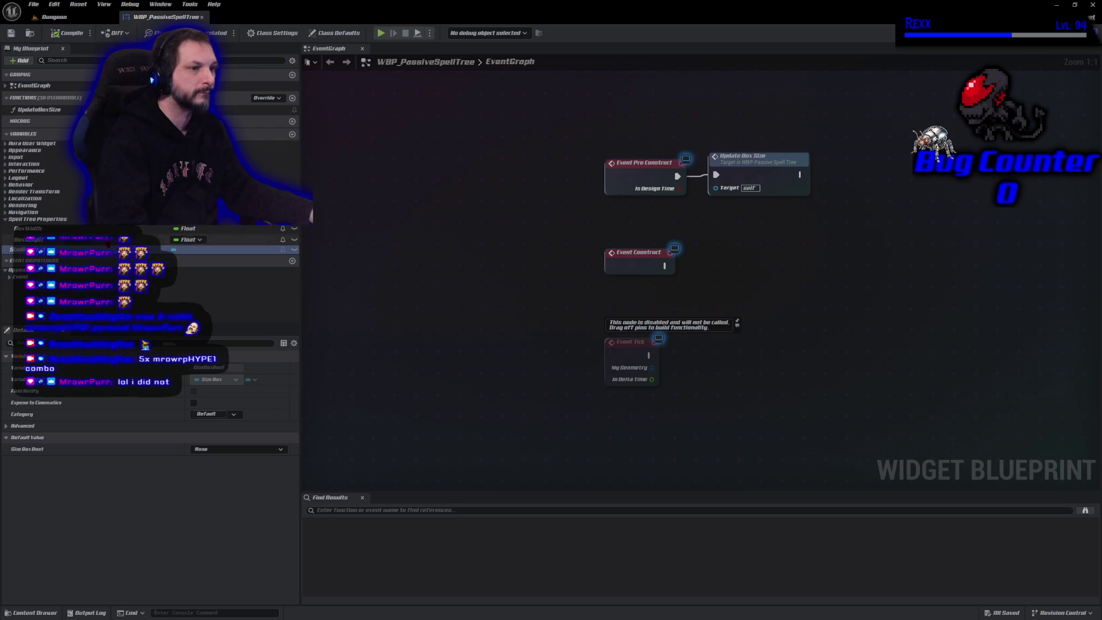
click(49, 229)
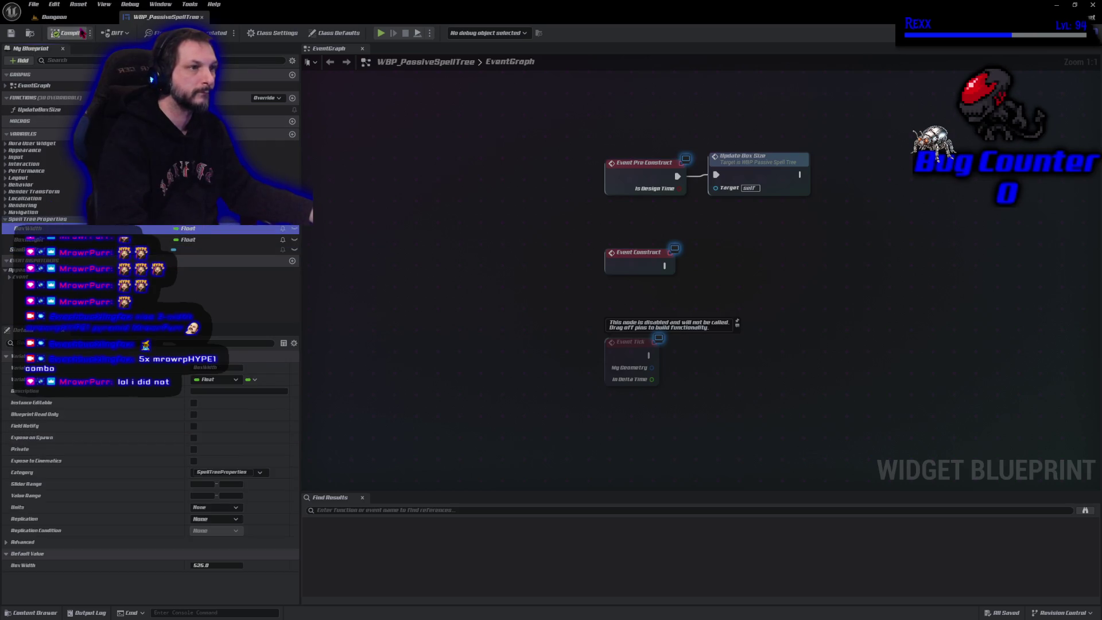
click(55, 16)
click(167, 17)
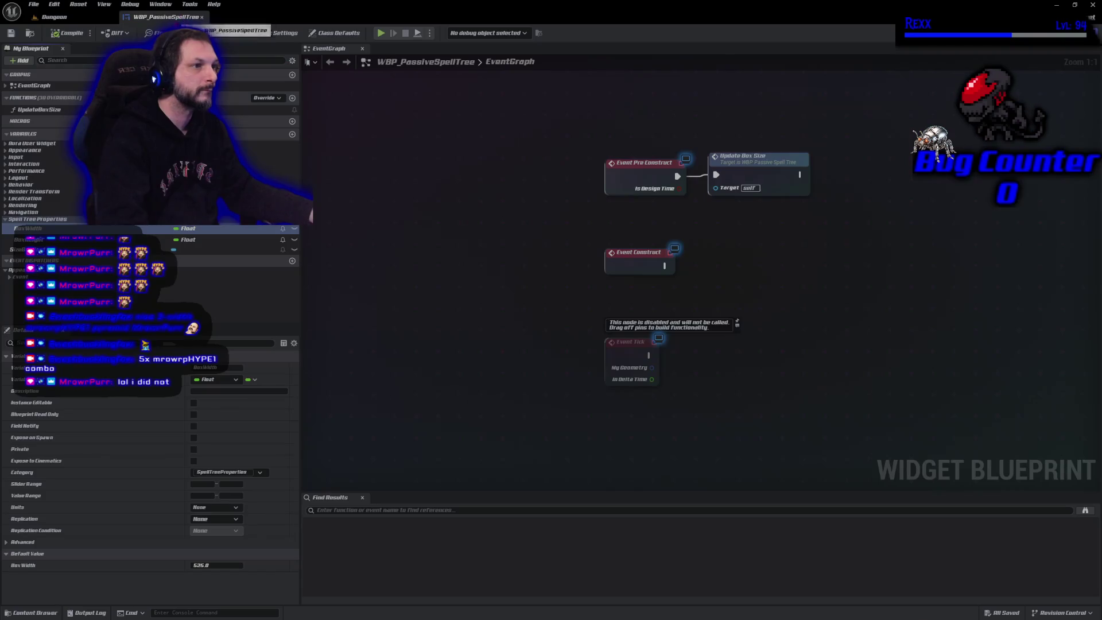
click(1059, 33)
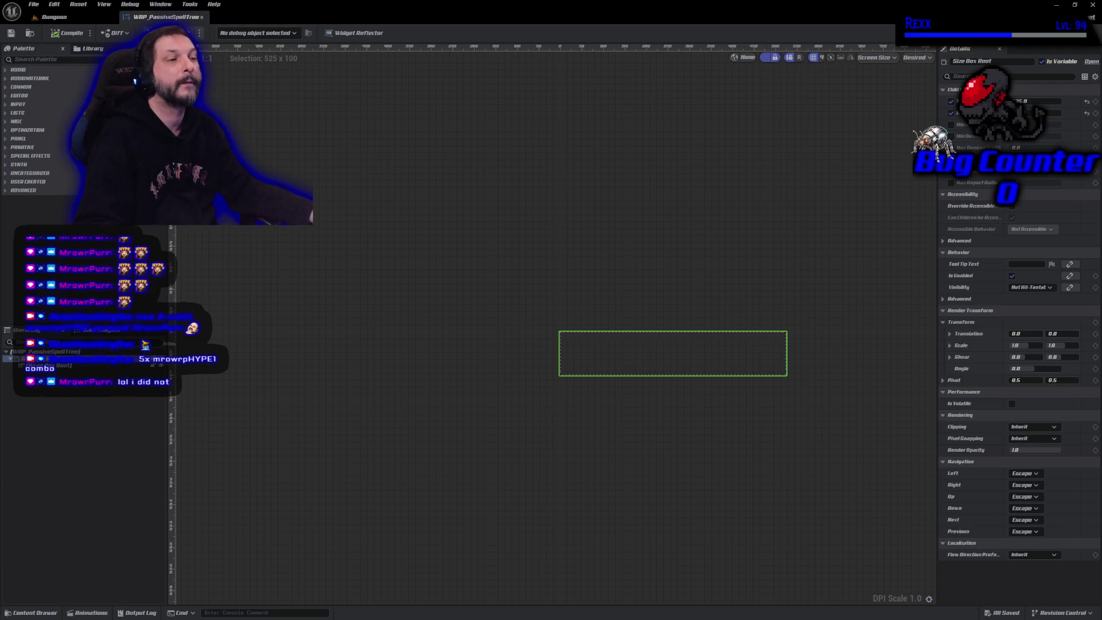
click(41, 59)
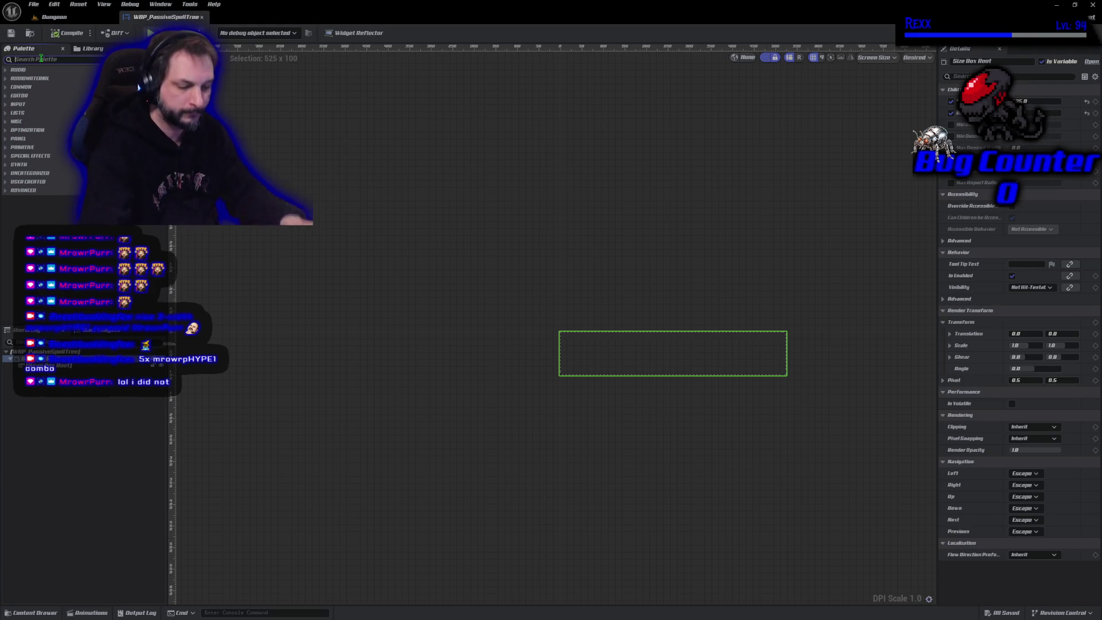
text(si)
text(e)
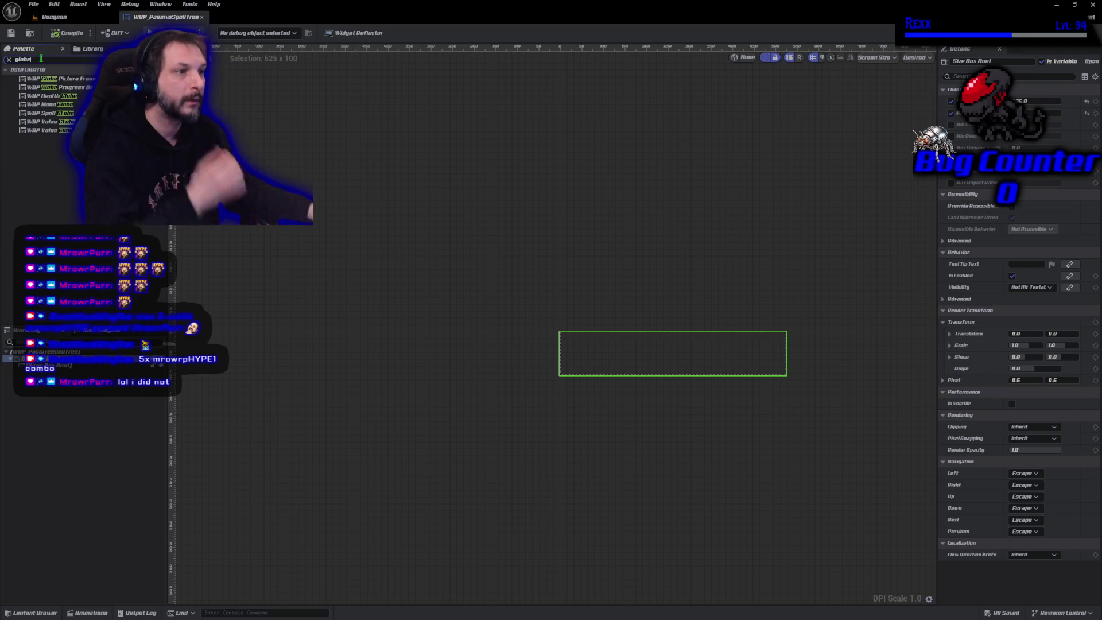
drag(48, 130, 577, 363)
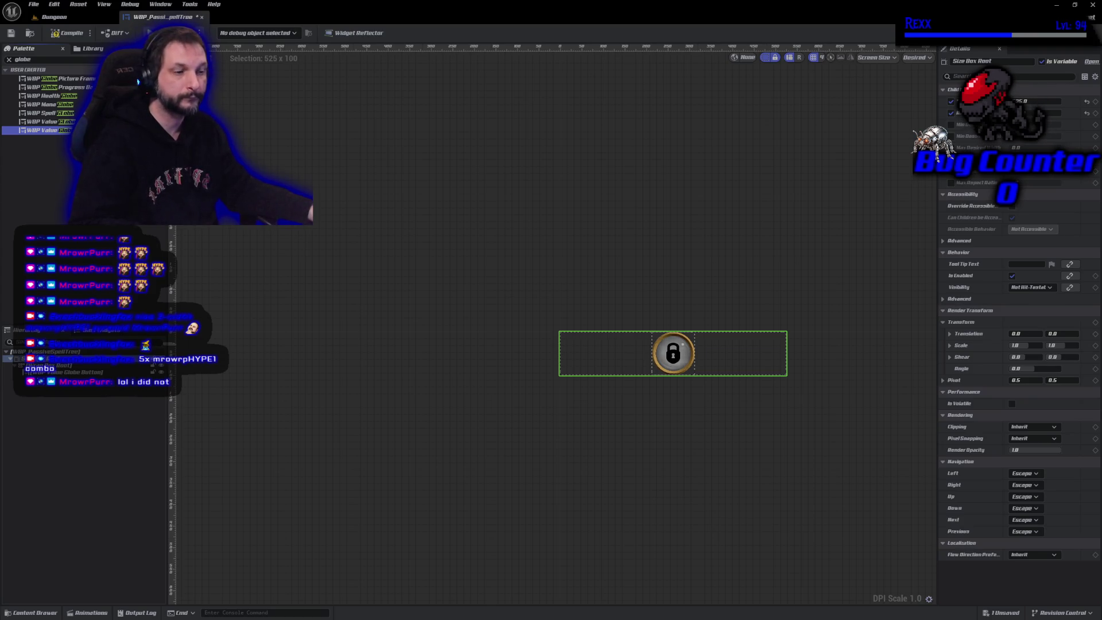
click(63, 372)
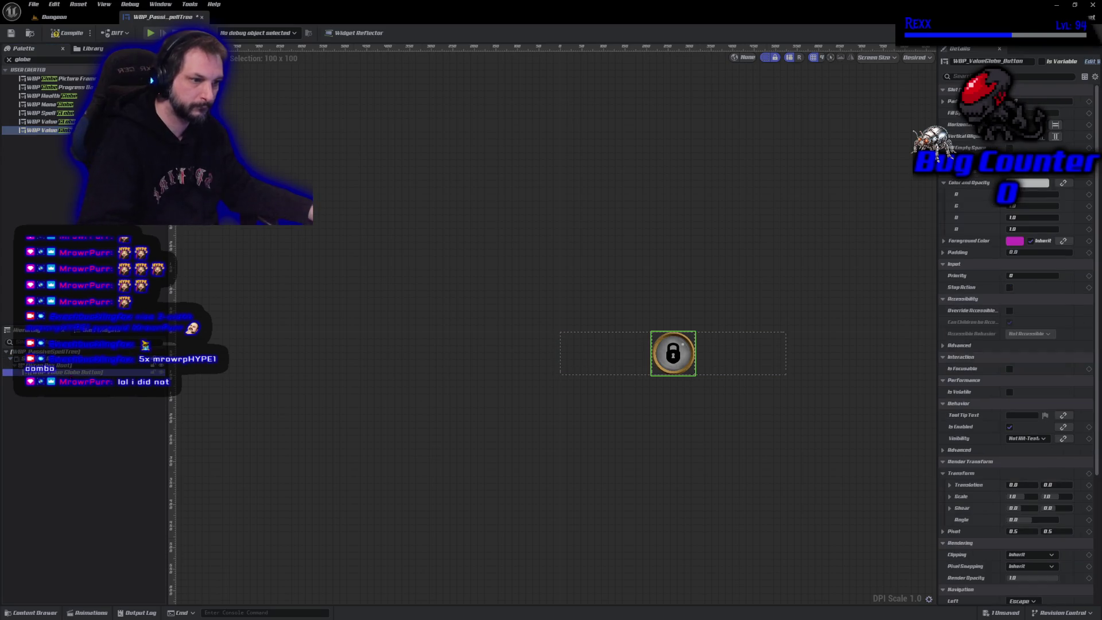
click(63, 365)
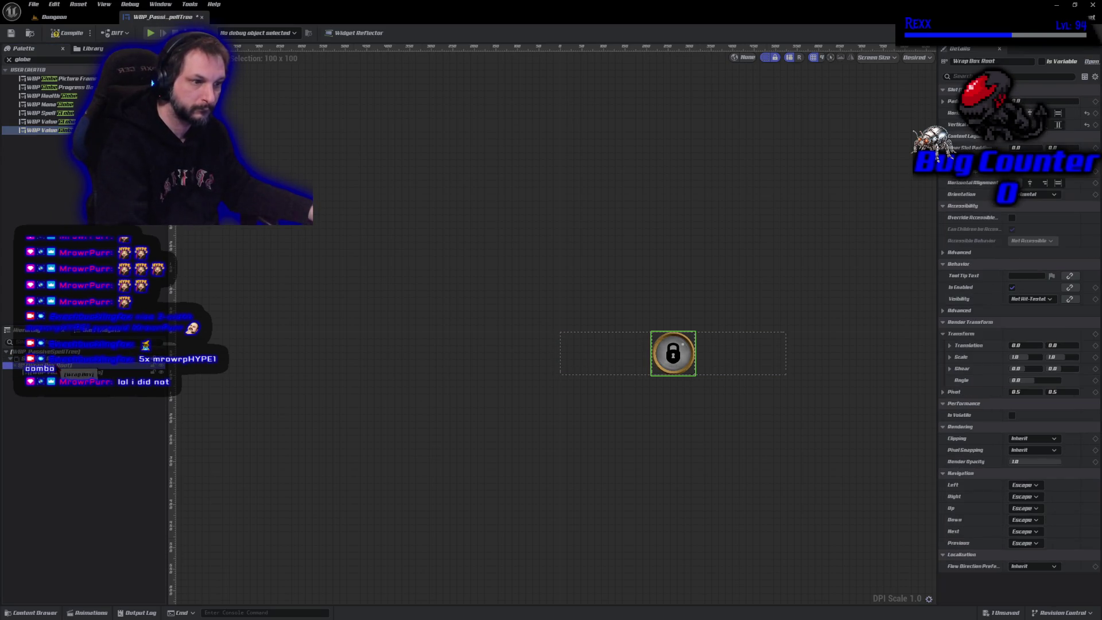
key(ctrl+d)
key(ctrl+d)
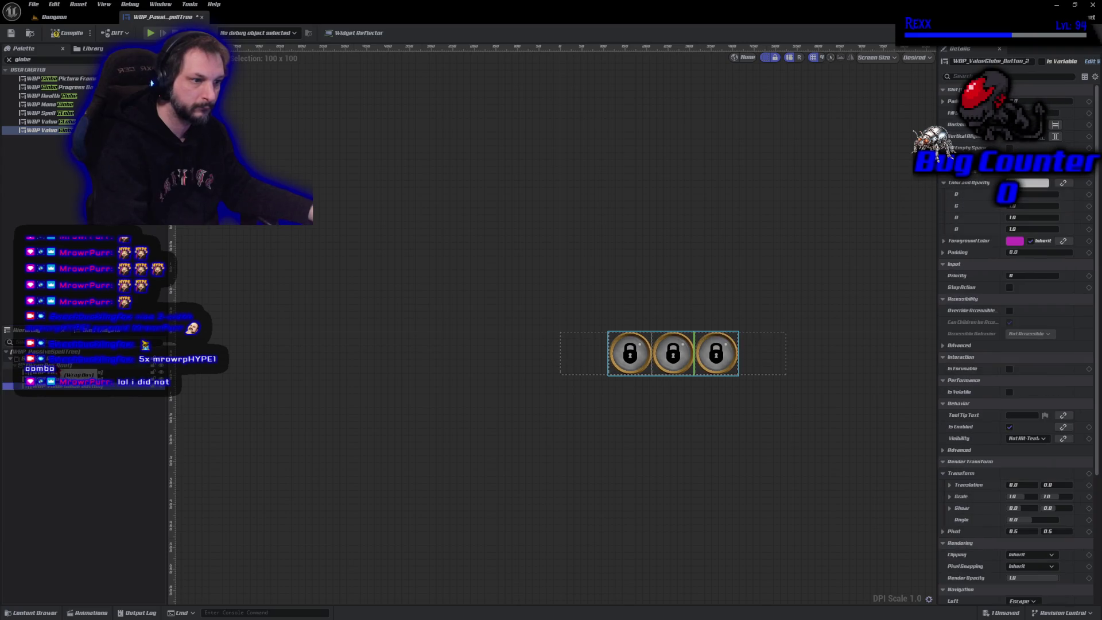
scroll(651, 460, up, 4)
drag(659, 388, 540, 506)
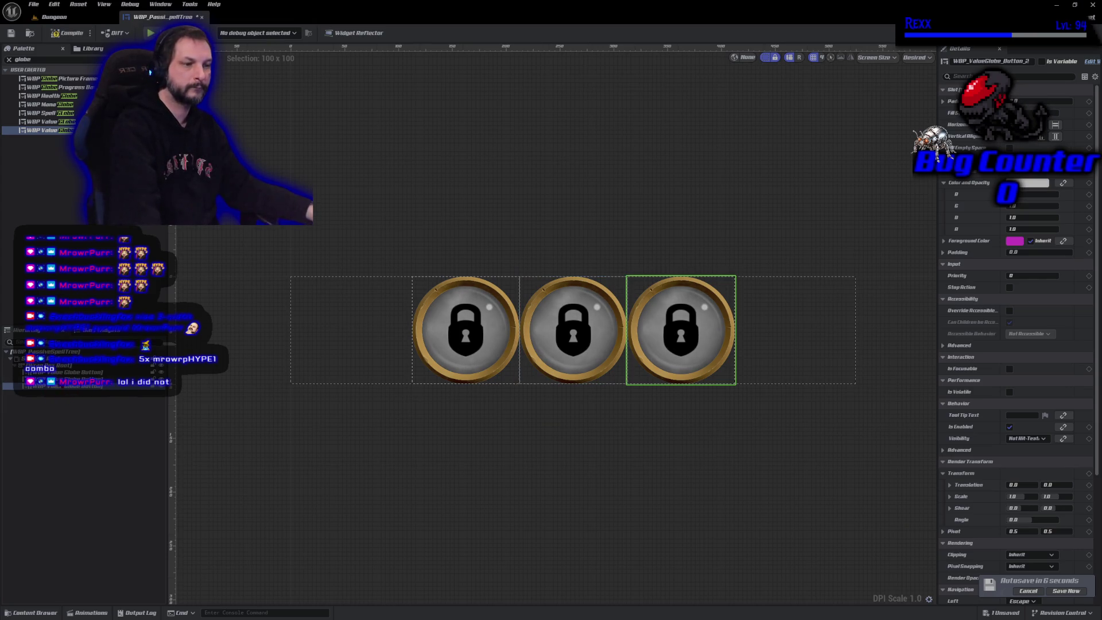
shift+click(61, 373)
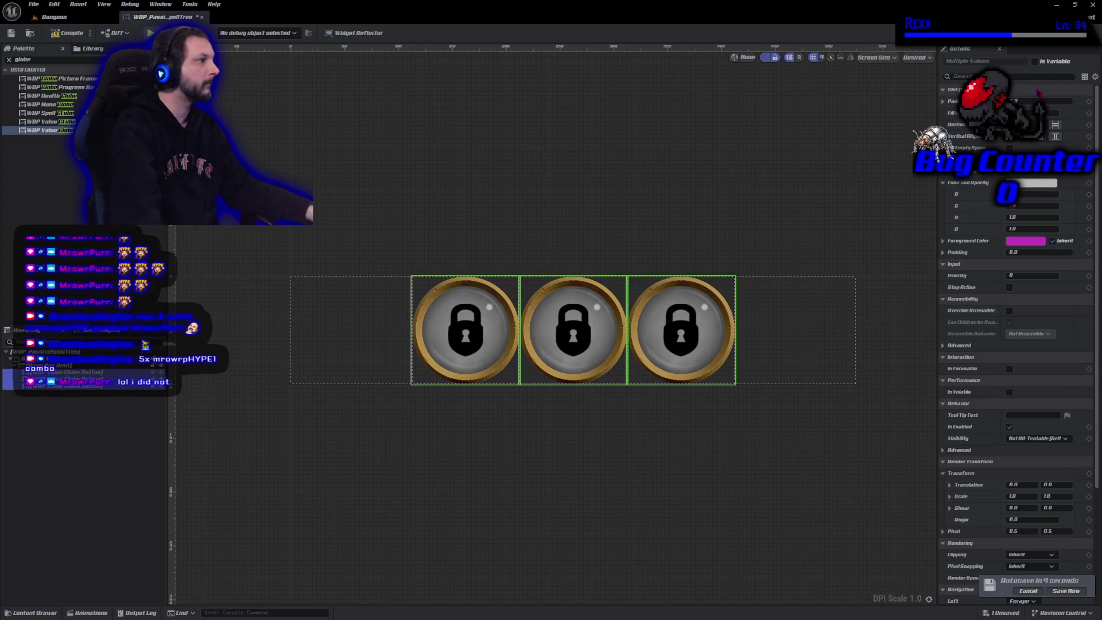
- Change the three globes' Box Width and set horizontal and vertical alignment to Fill
click(975, 77)
text(proper)
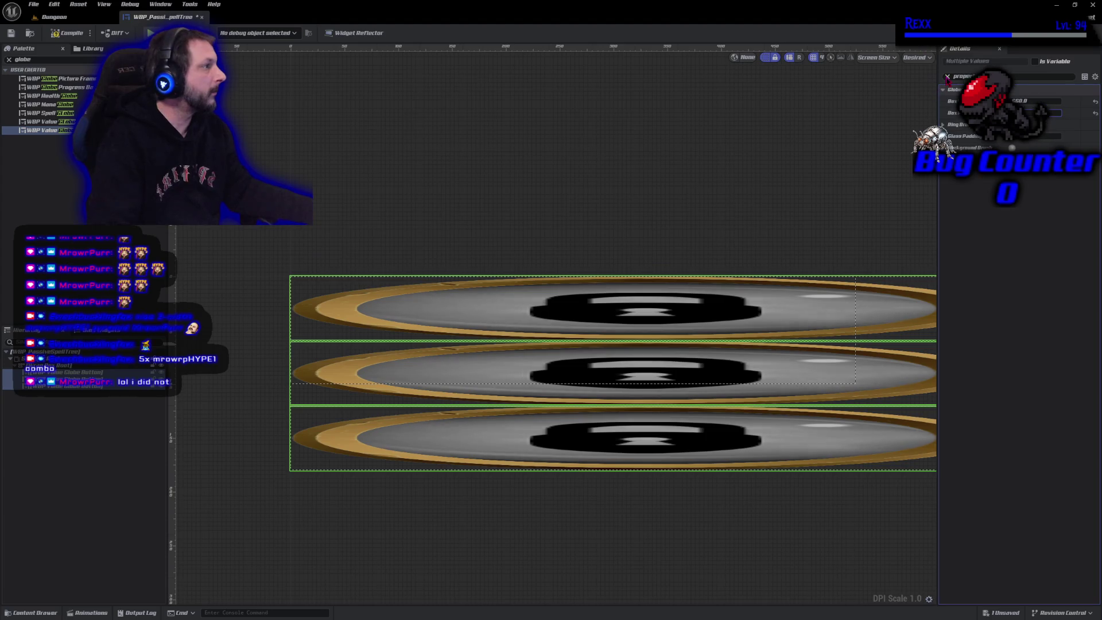
click(947, 77)
click(1055, 125)
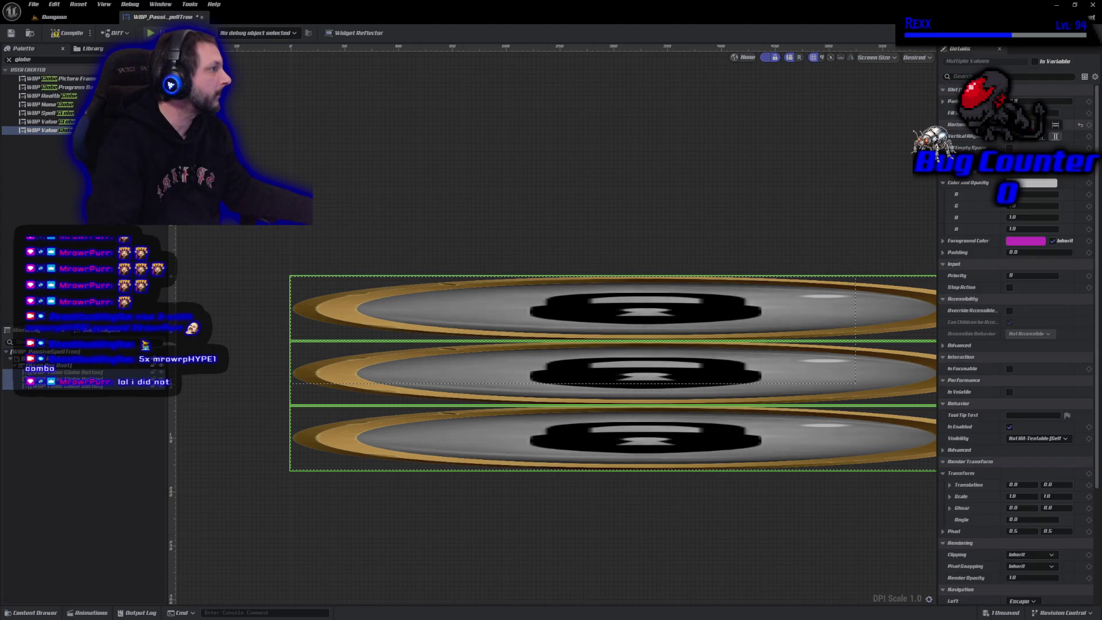
click(1055, 136)
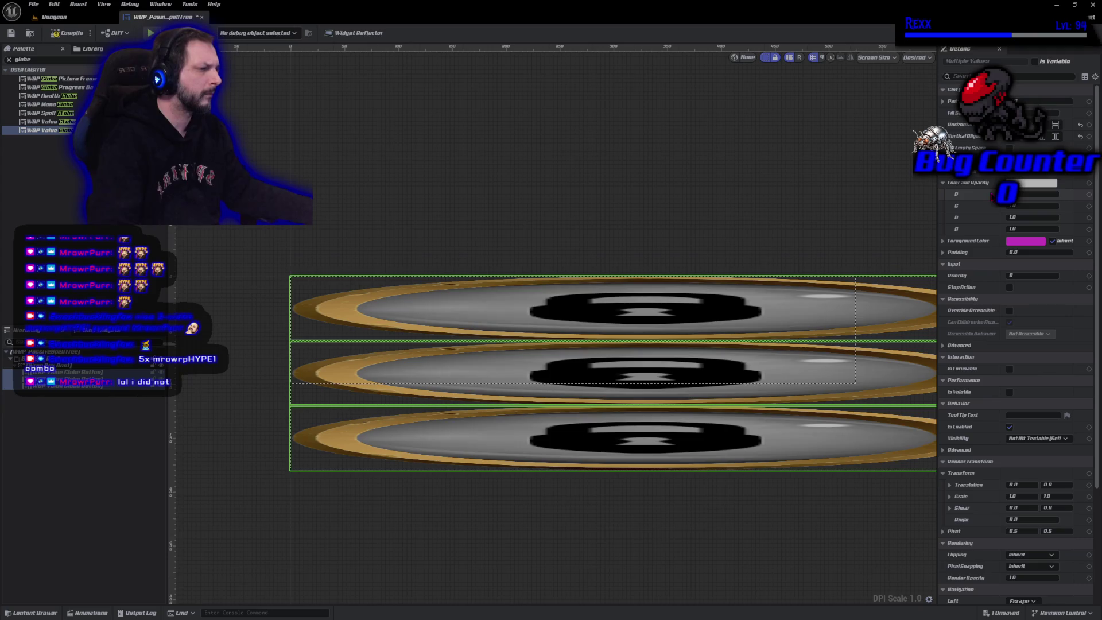
scroll(723, 398, down, 2)
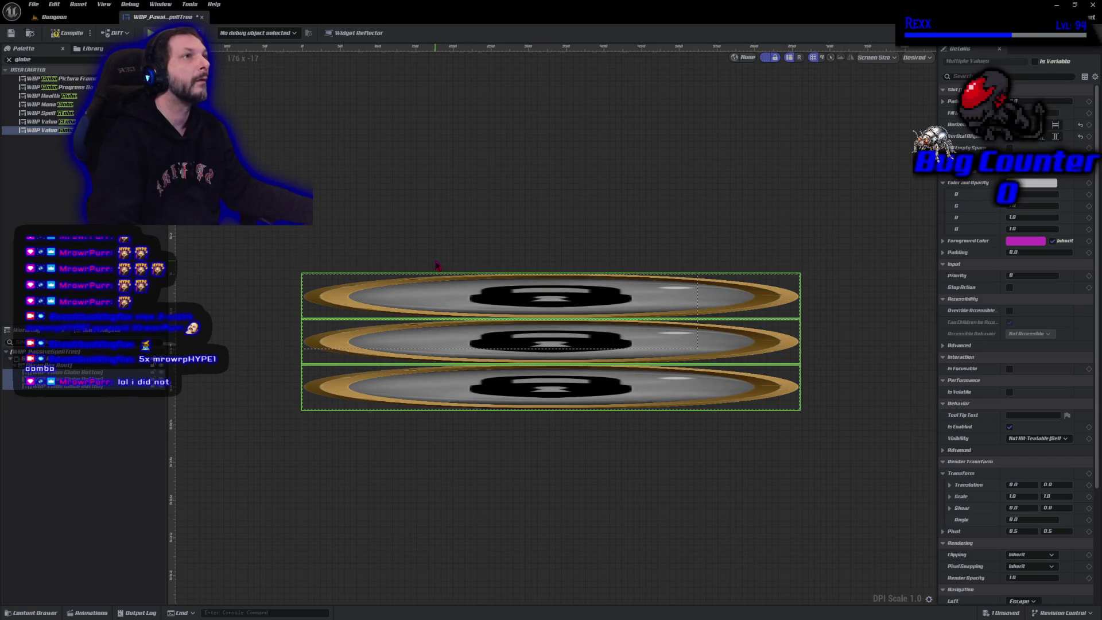
click(443, 235)
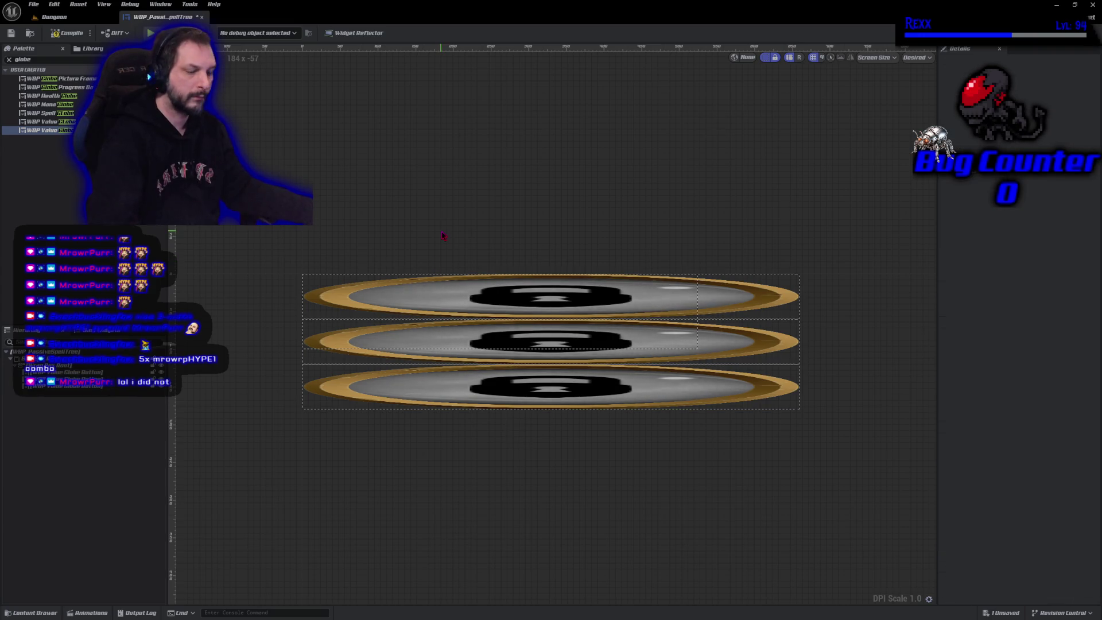
- Undo the horizontal alignment and Box Width edits with Ctrl+Z
key(ctrl+z)
key(ctrl+z)
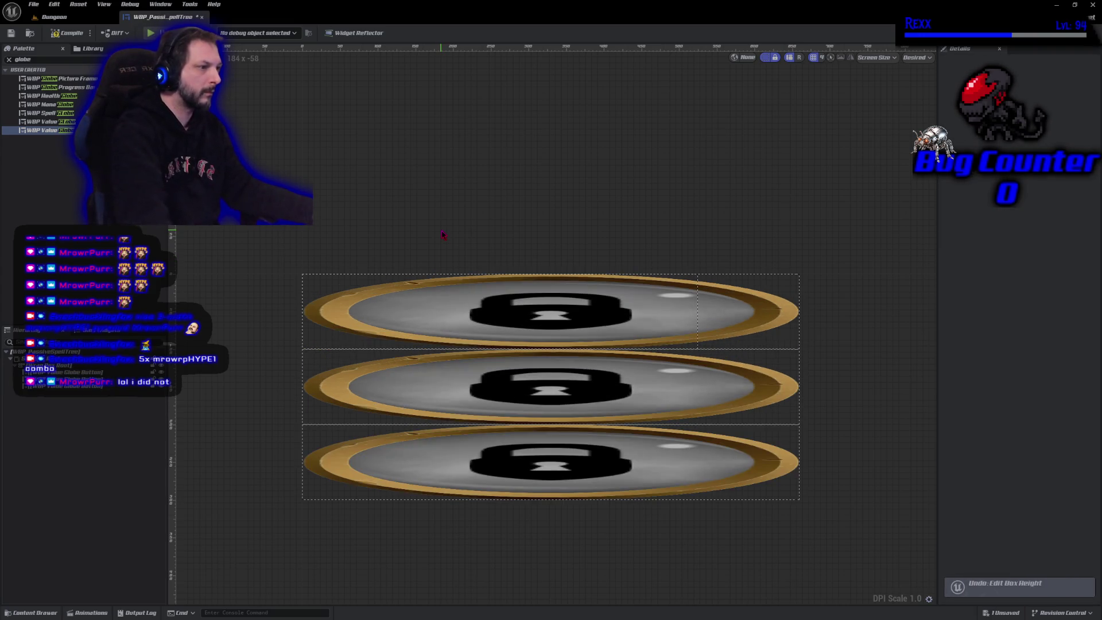
key(ctrl+z)
scroll(448, 232, up, 2)
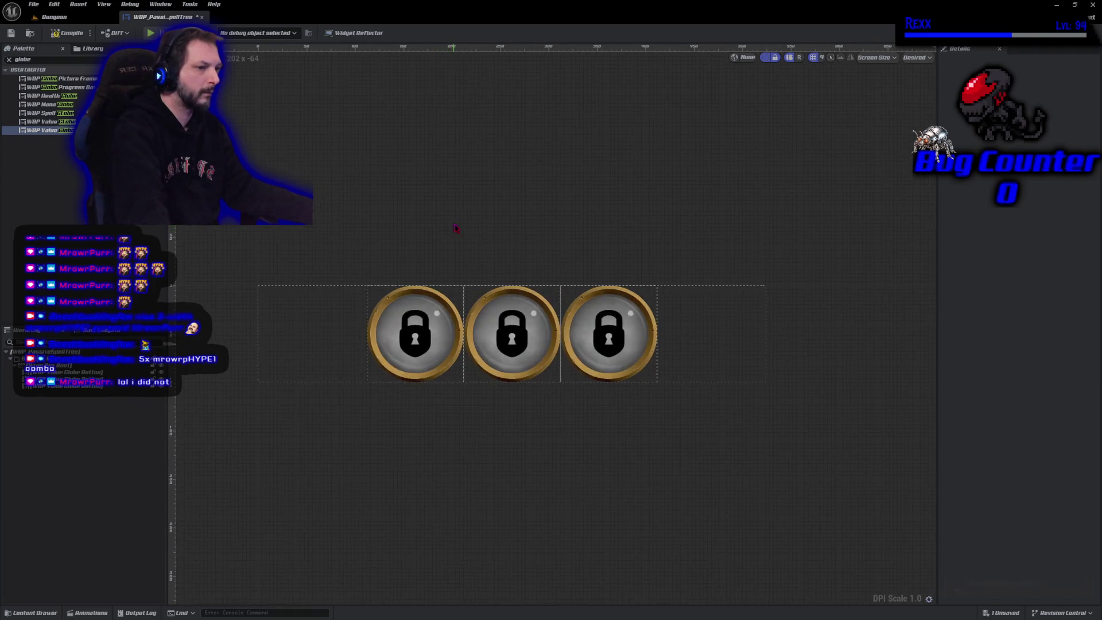
- Select only the first lock globe and type 'prop50'
click(471, 358)
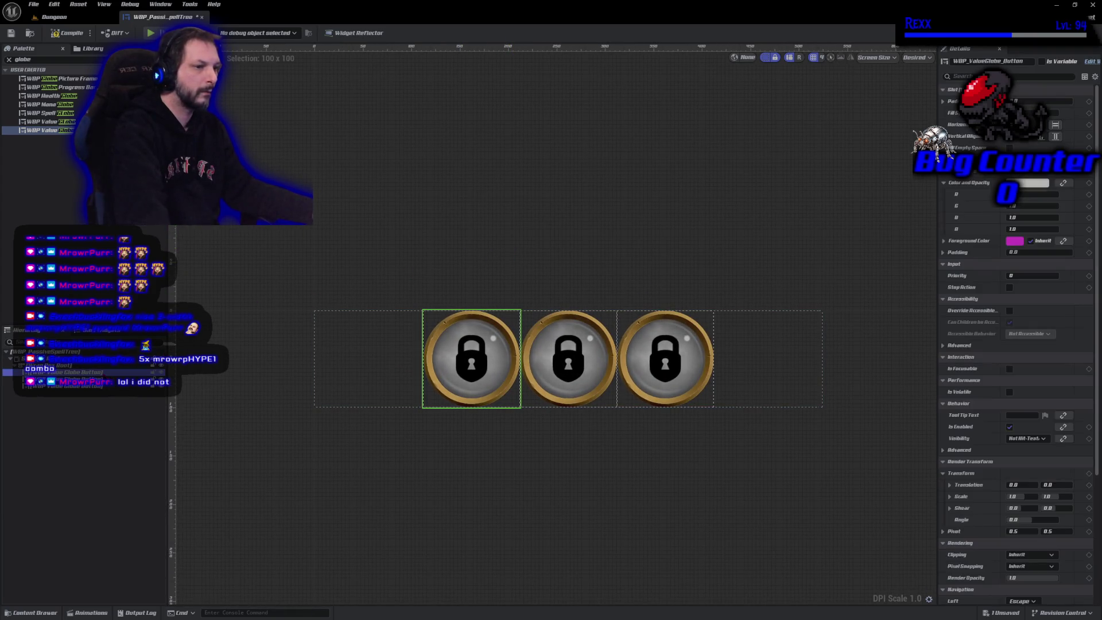
shift+click(92, 386)
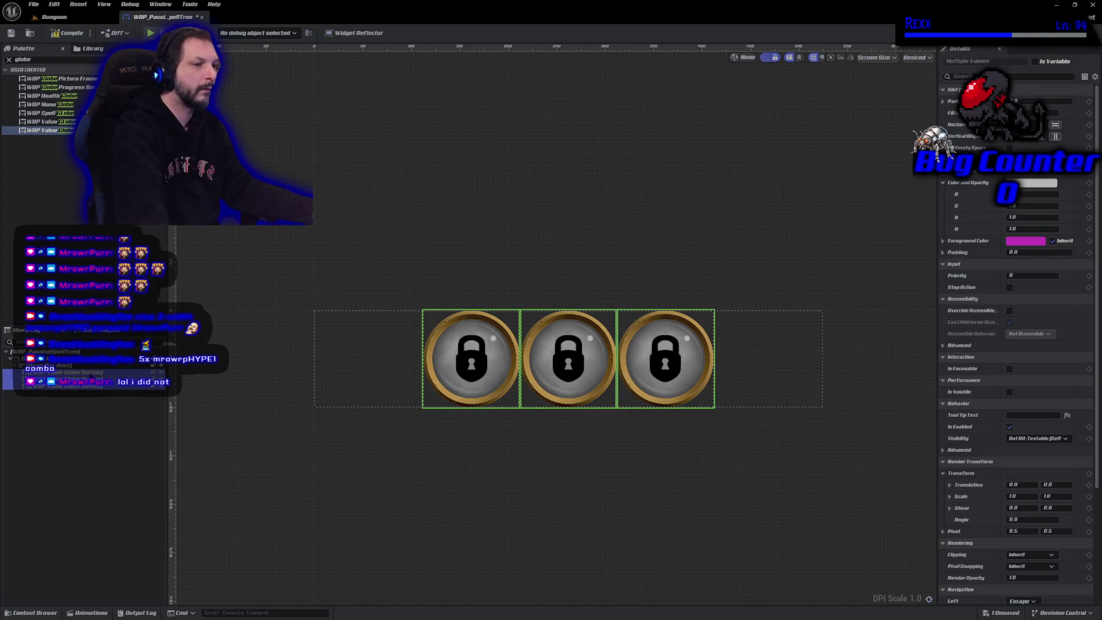
click(63, 372)
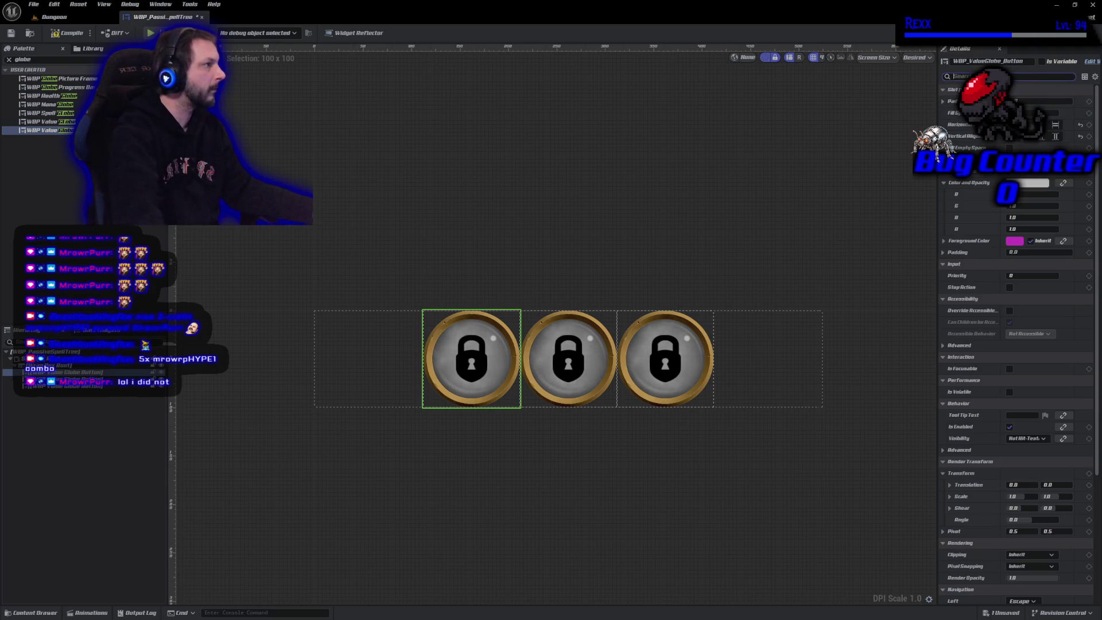
text(pmplprop)
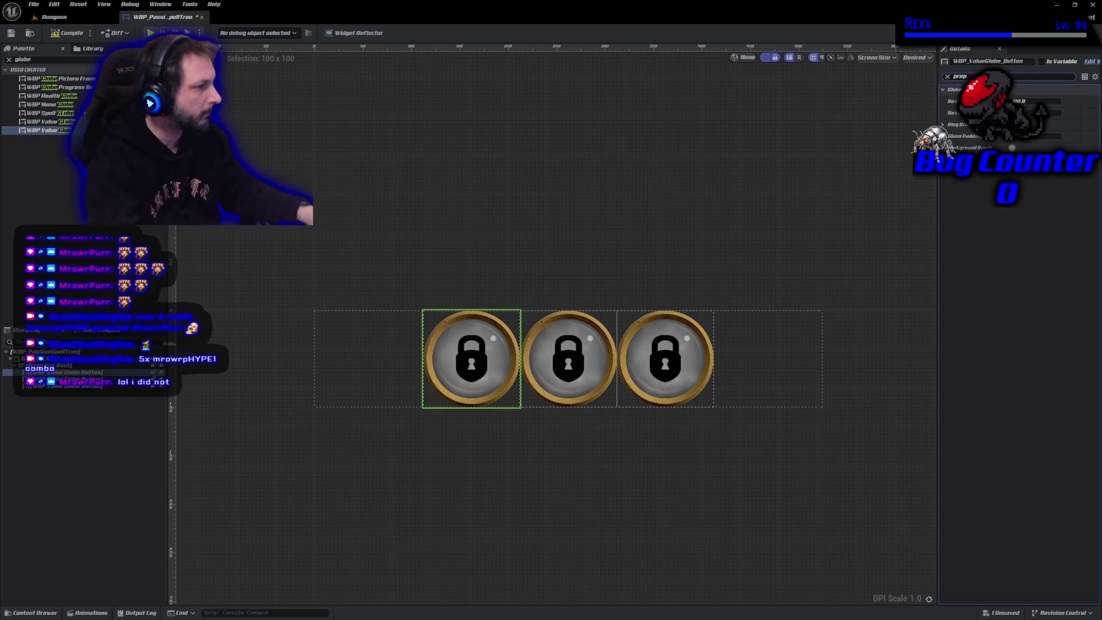
text(50)
- Set the first globe's Box Width and Box Height to 60, making it smaller than the others
key(Tab)
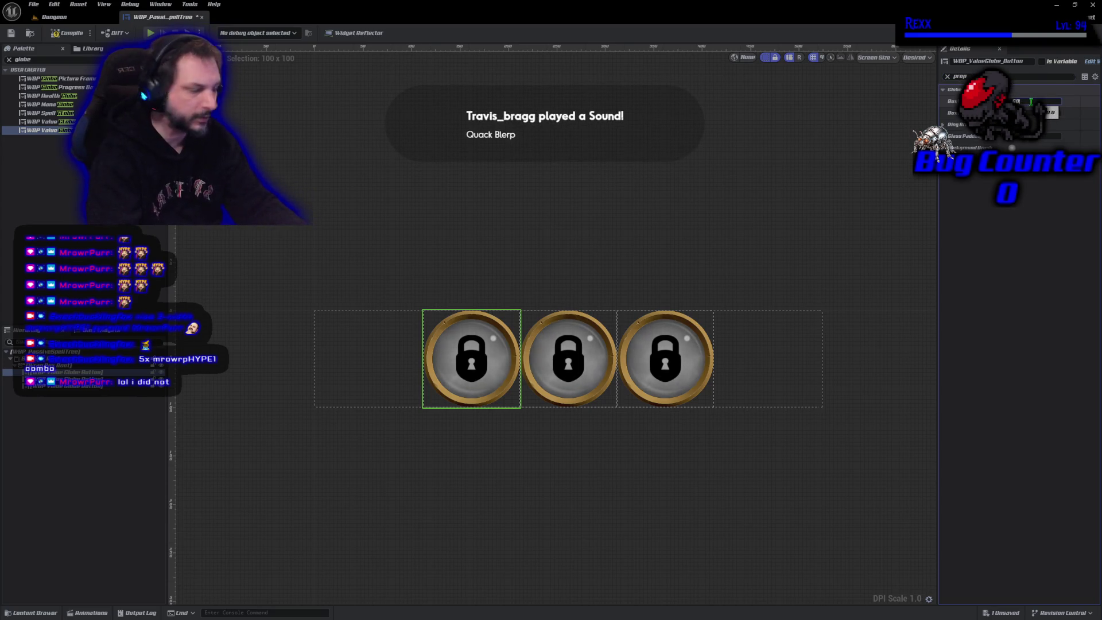
key(Return)
key(Return)
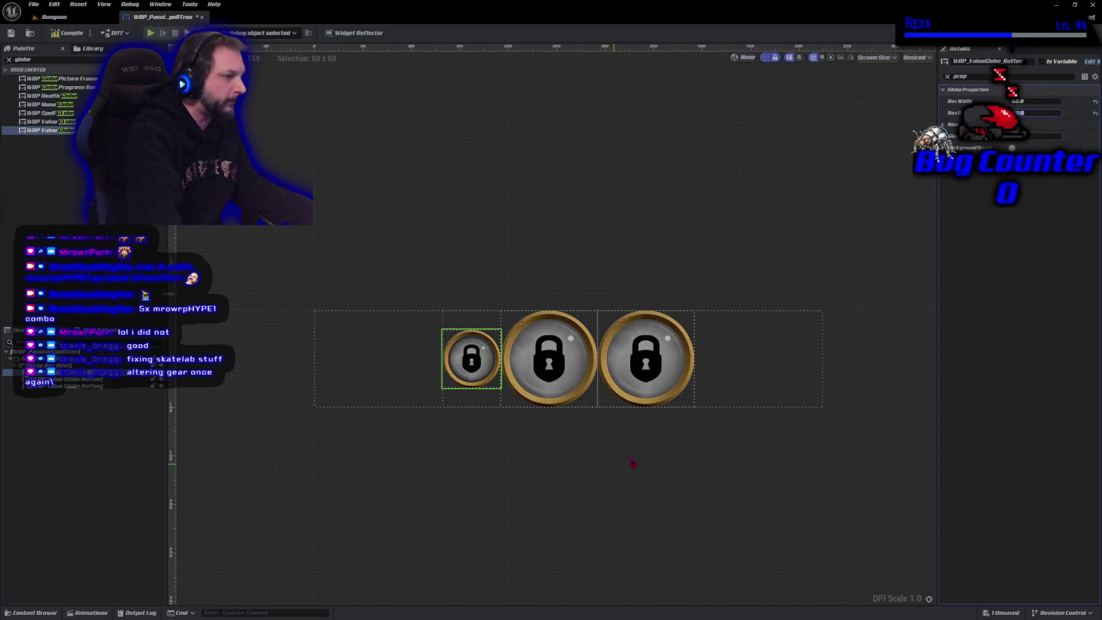
scroll(607, 453, up, 3)
mouse_move(608, 453)
mouse_down()
mouse_move(567, 470)
mouse_move(557, 493)
mouse_up()
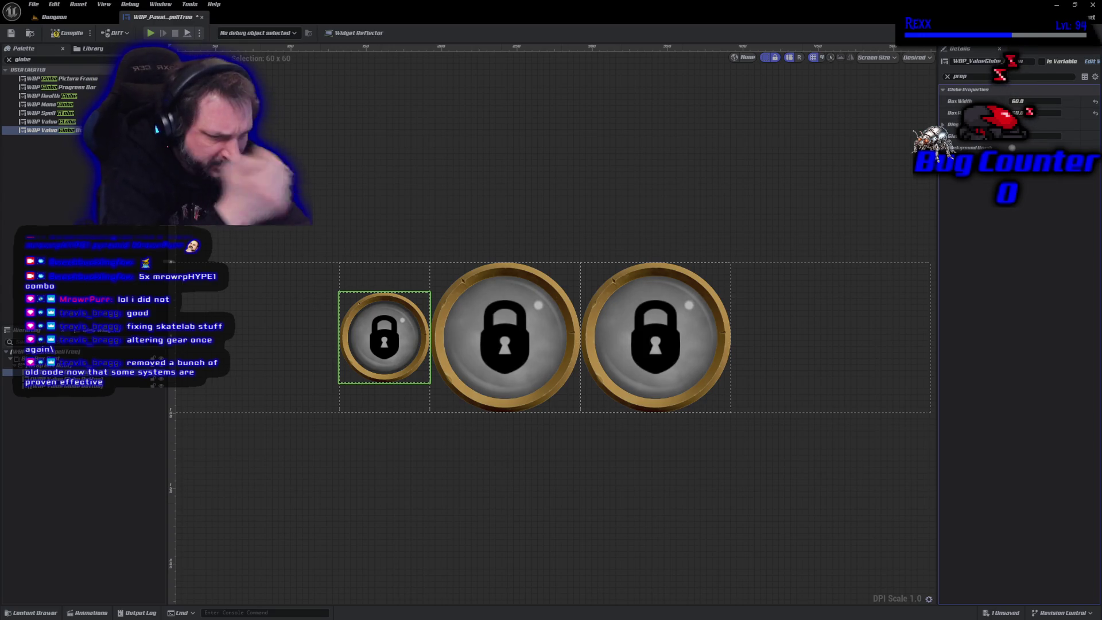
key(Return)
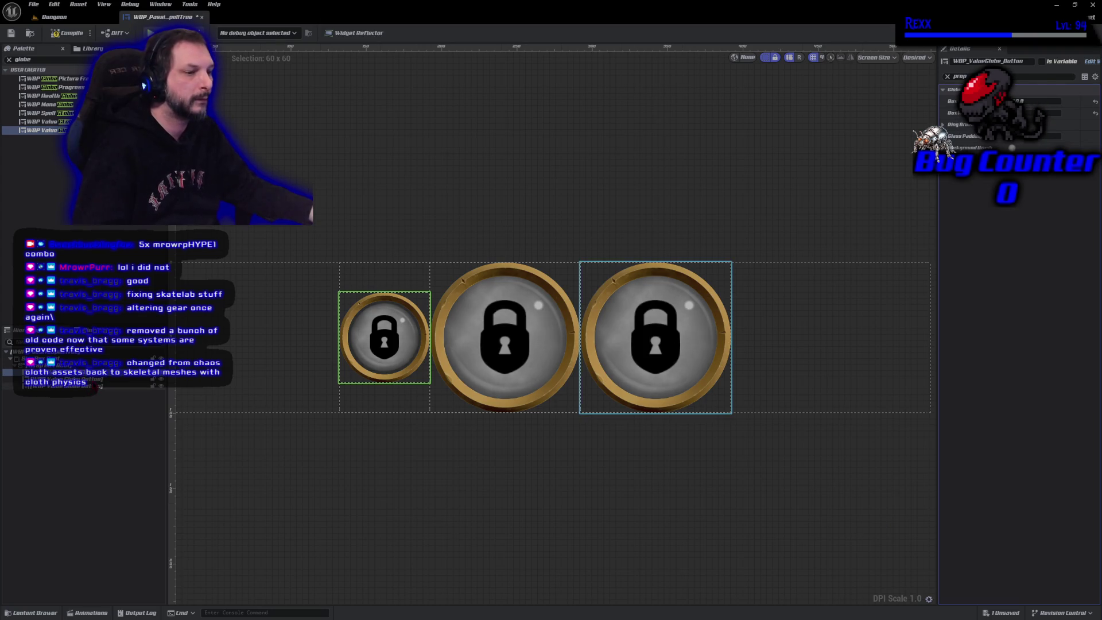
- Select the right globe, compile, and try a Box Width of 60 before undoing it
click(505, 339)
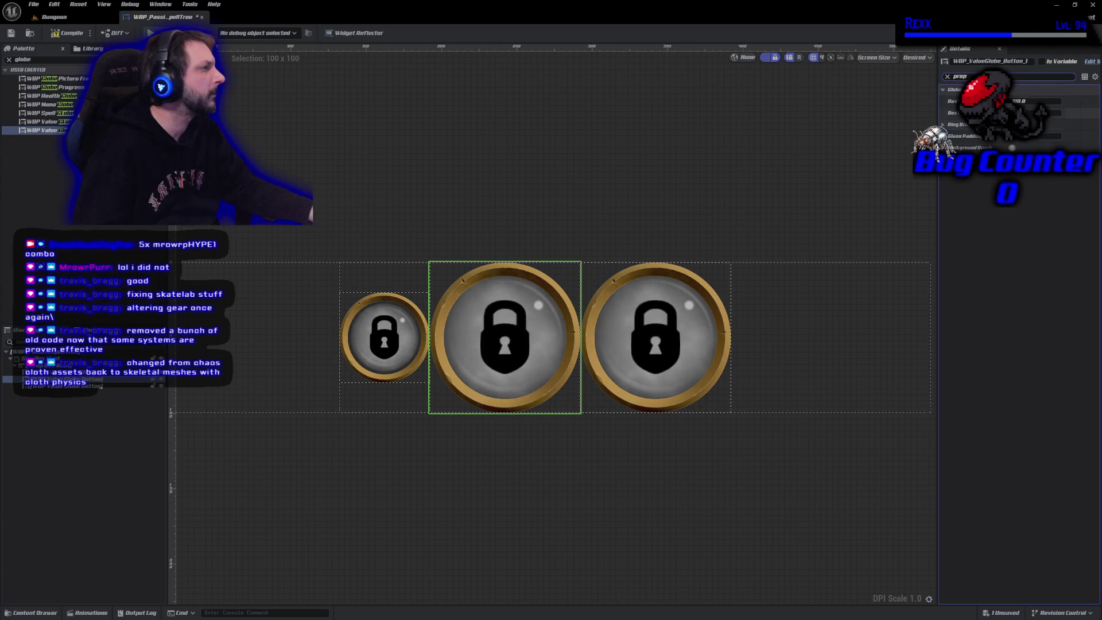
click(947, 77)
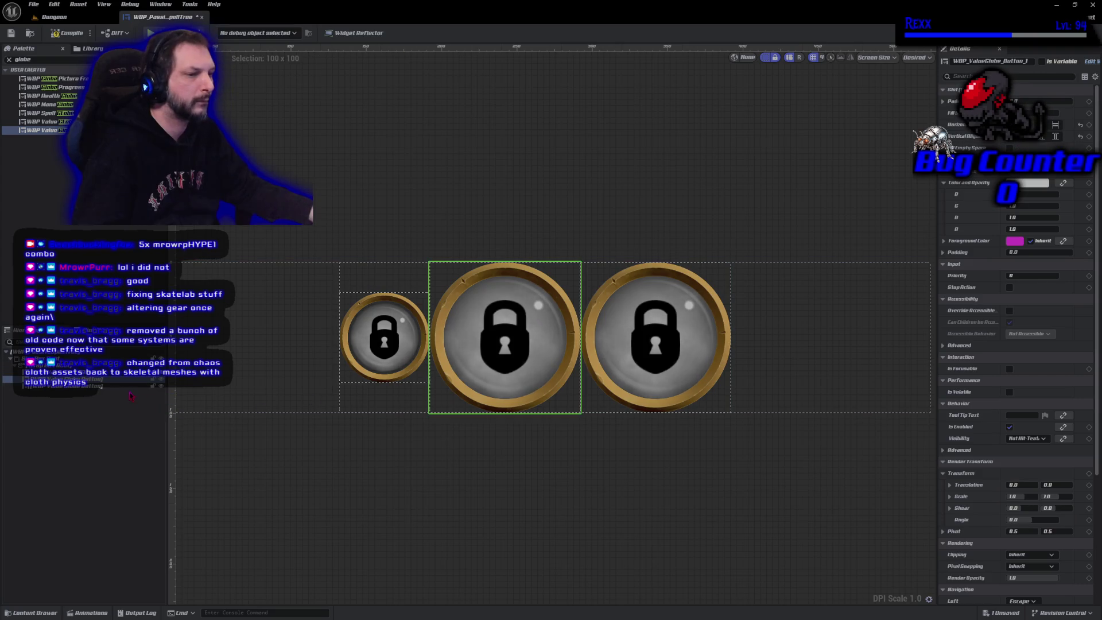
click(656, 344)
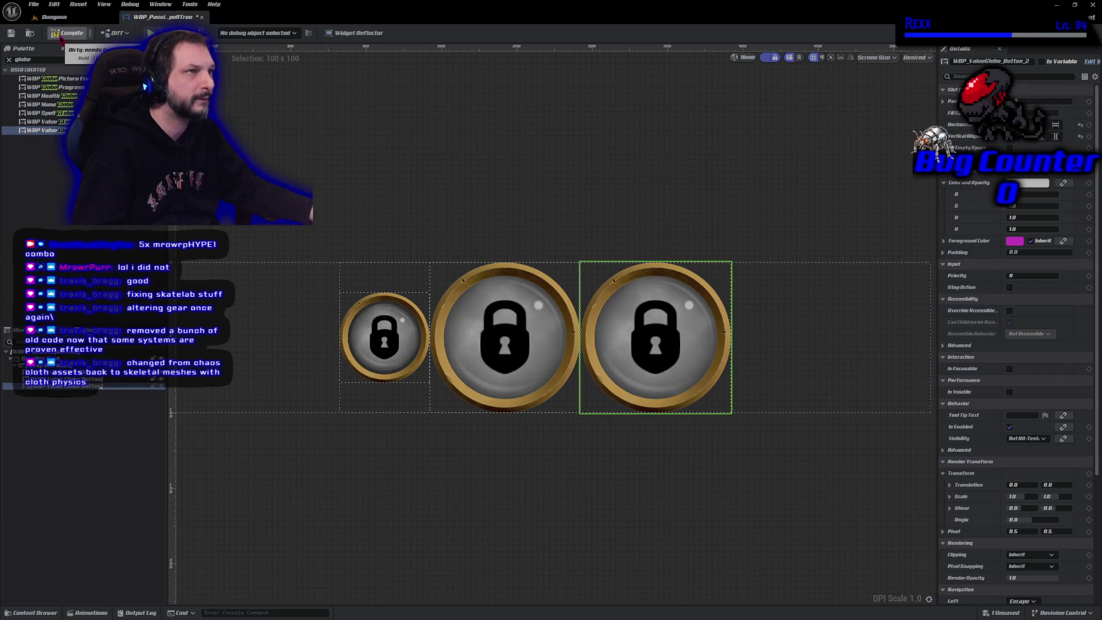
click(60, 35)
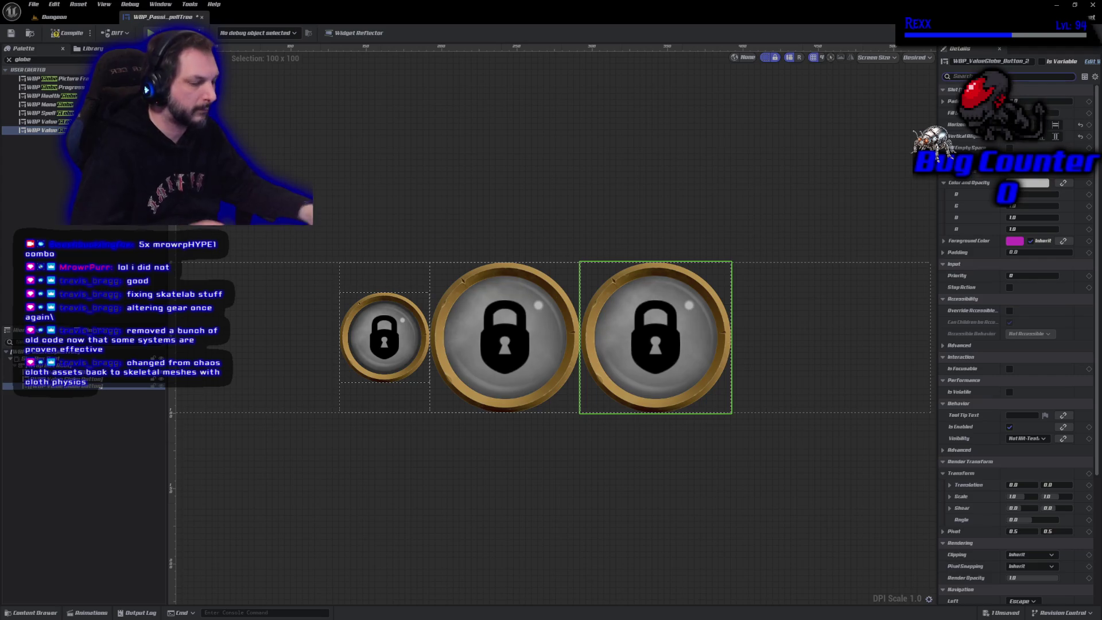
text(prmprop)
click(1034, 100)
text(60)
key(Return)
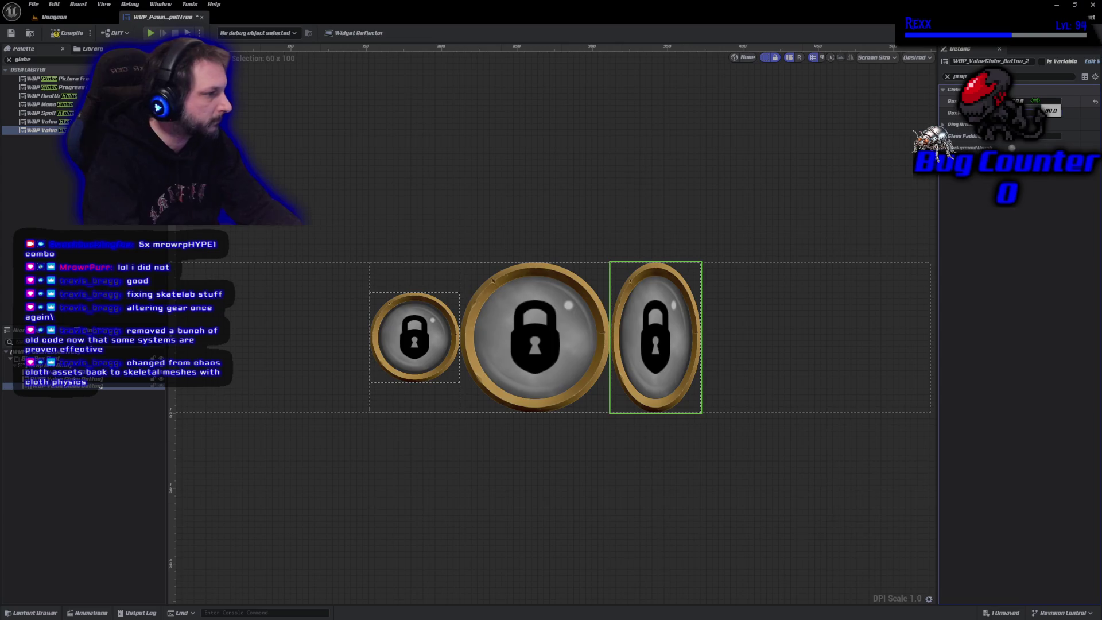
key(ctrl+z)
- Set the middle globe's Box Width and Box Height to 60 and save the blueprint
click(551, 351)
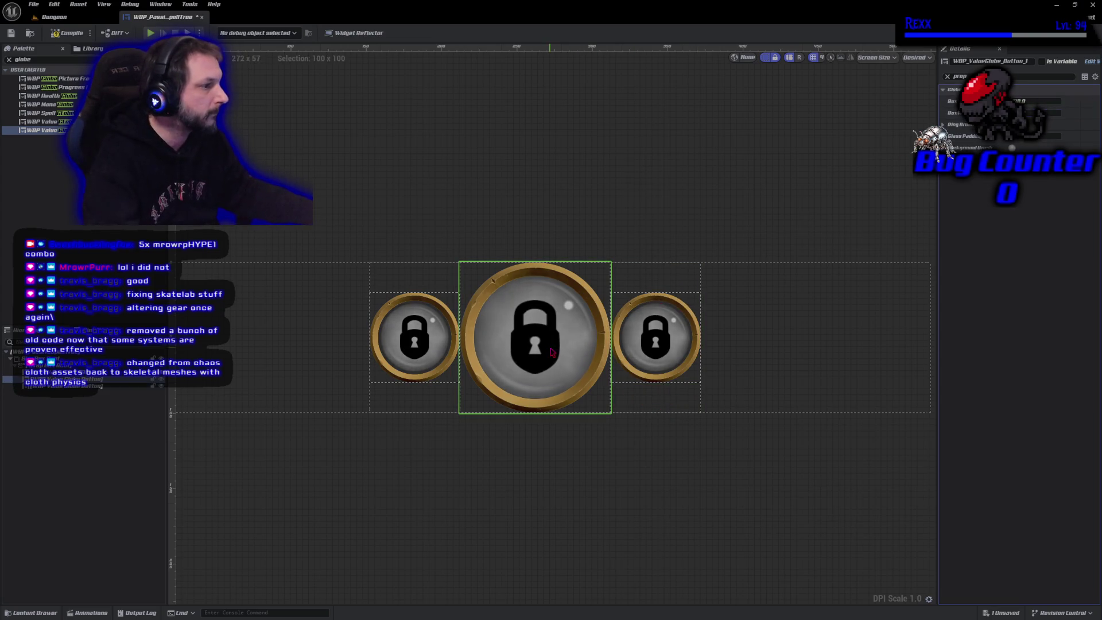
click(1035, 101)
text(60)
key(Return)
click(1035, 112)
text(60)
key(Return)
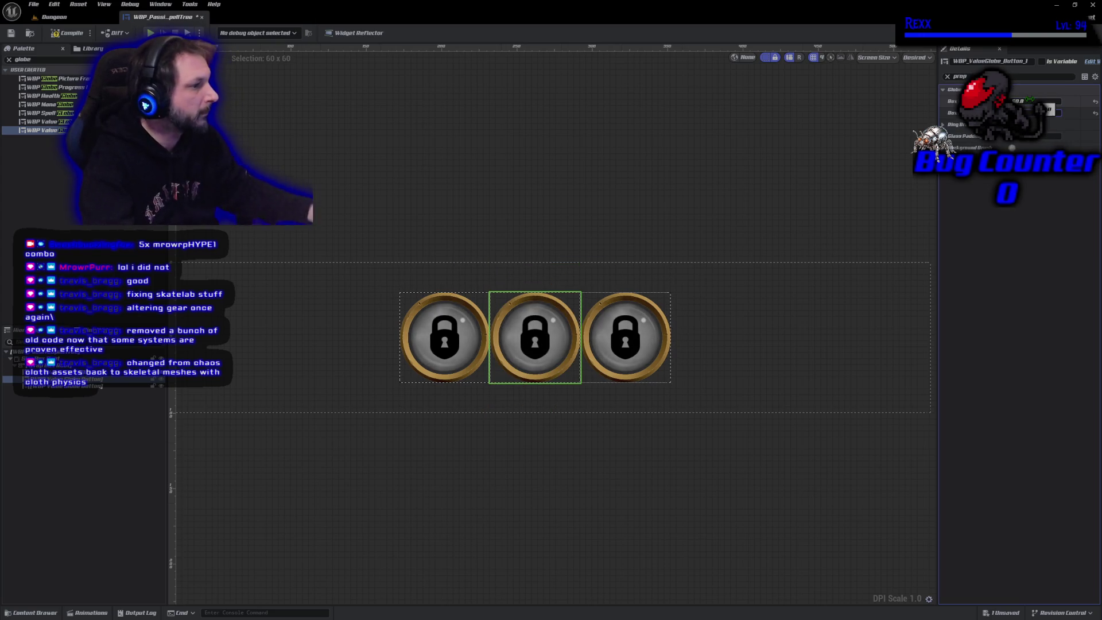
key(ctrl+s)
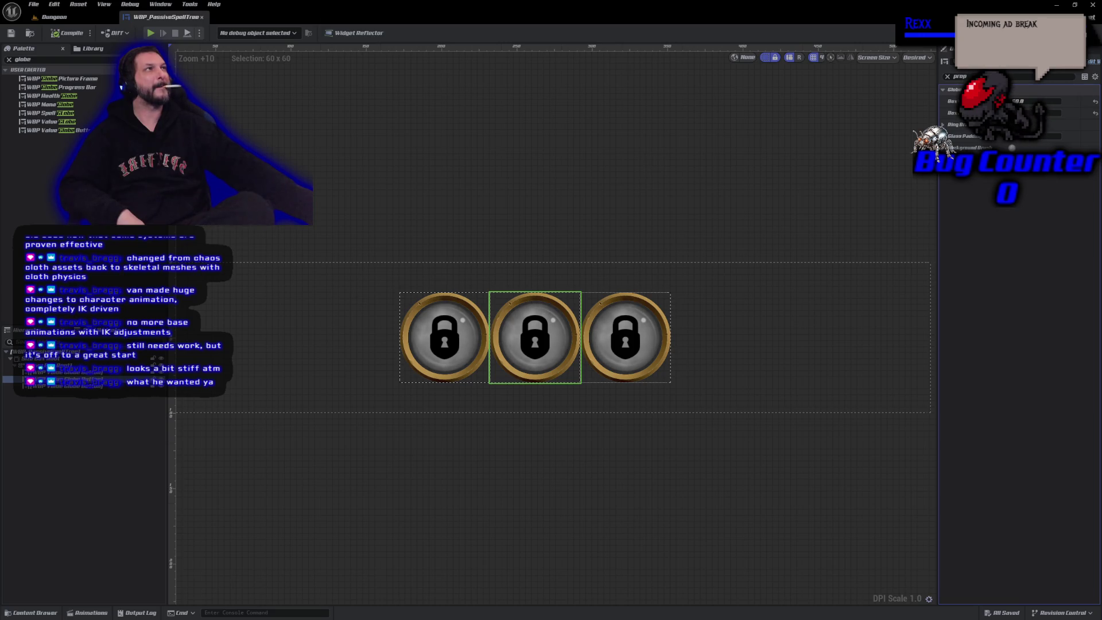
- Scroll the designer view over the row of three WBP_ValueGlobe_Button widgets
scroll(316, 554, up, 5)
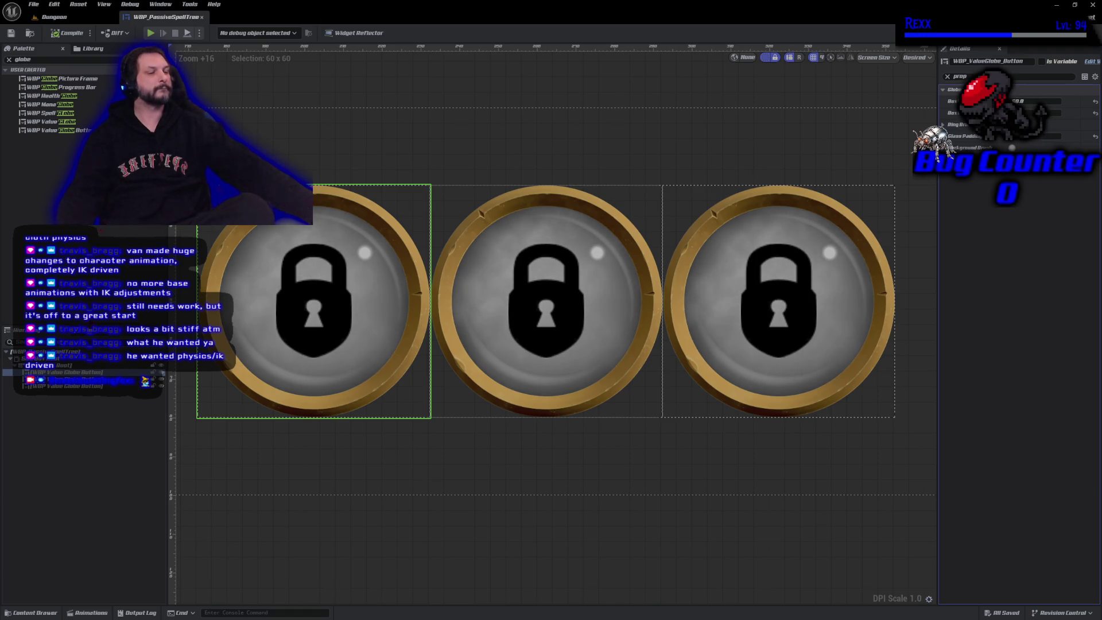
- Open MI_LockedBG from Content > Assets > UI > Globes in the Content Drawer
click(32, 613)
scroll(51, 556, up, 5)
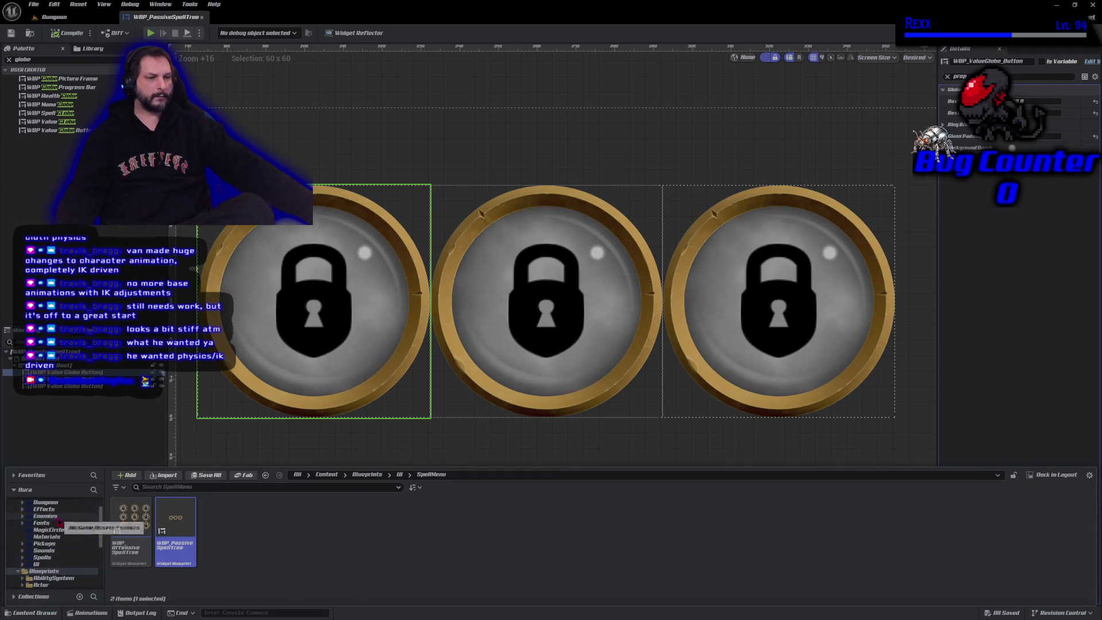
scroll(62, 544, down, 1)
click(37, 551)
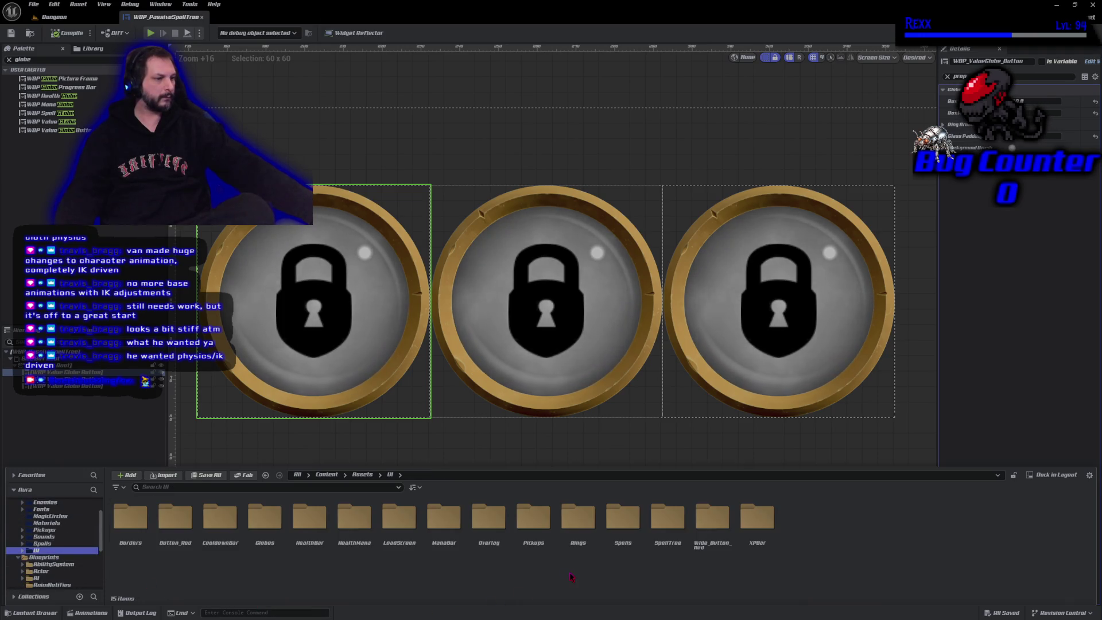
double_click(264, 517)
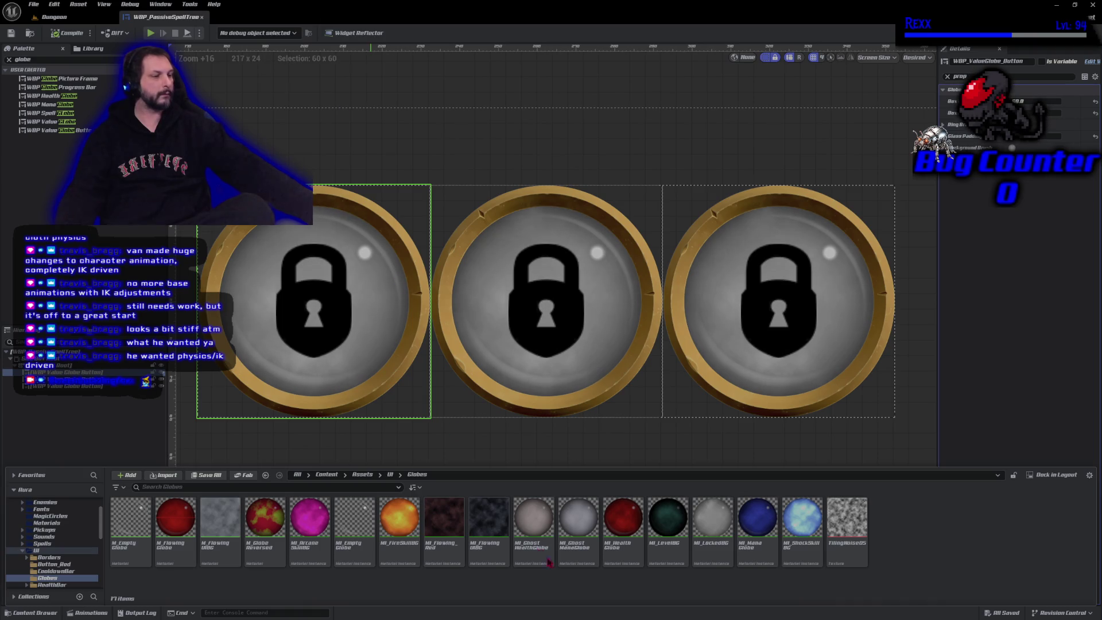
double_click(708, 553)
- Change the SpeedY parameter value on MI_LockedBG
scroll(664, 410, up, 5)
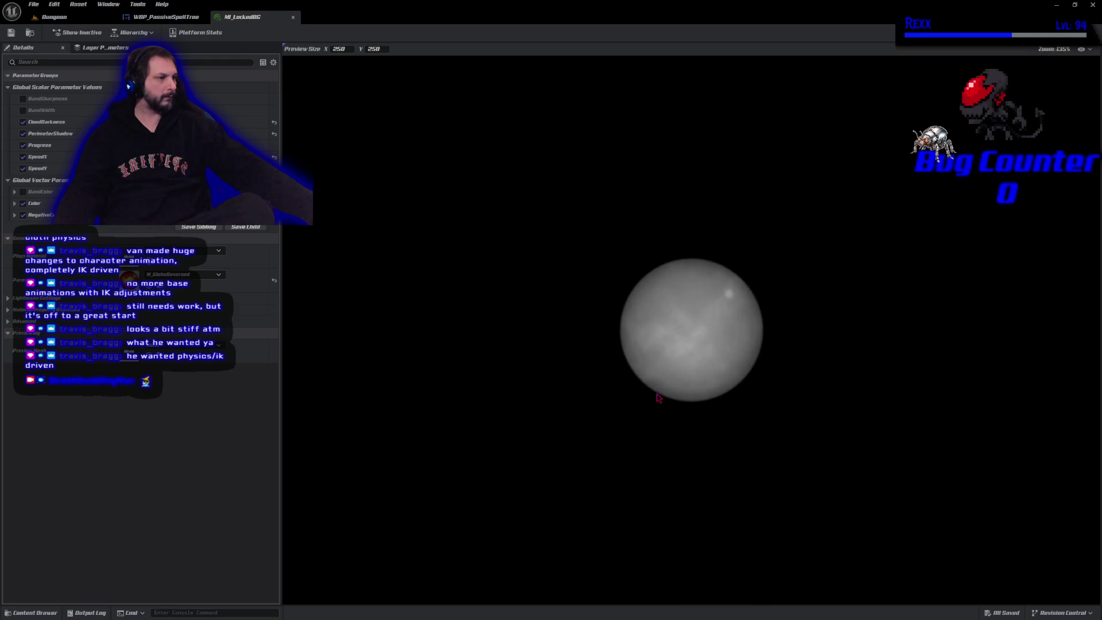
scroll(551, 458, up, 2)
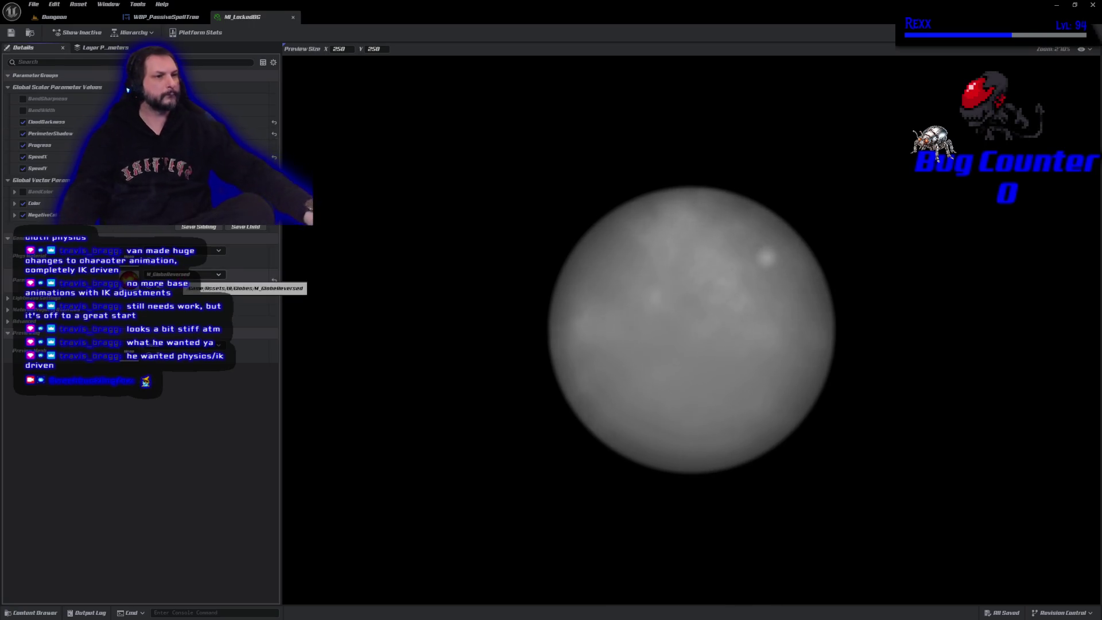
key(ctrl+z)
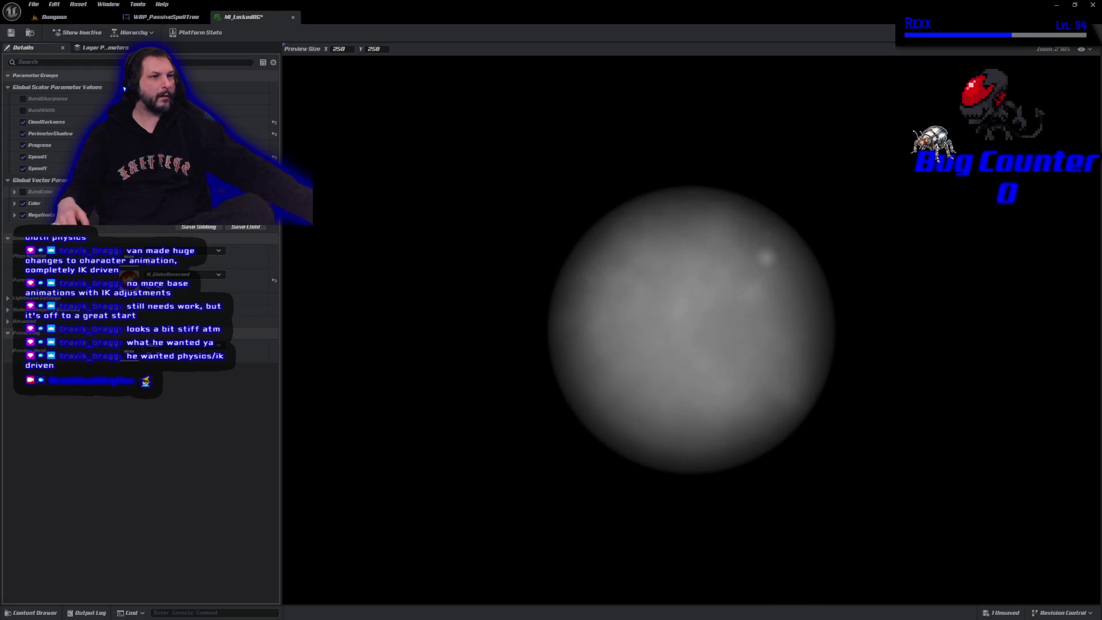
- Reset then restore PerimeterShadow, save MI_LockedBG, and return to WBP_PassiveSpellTree
click(274, 136)
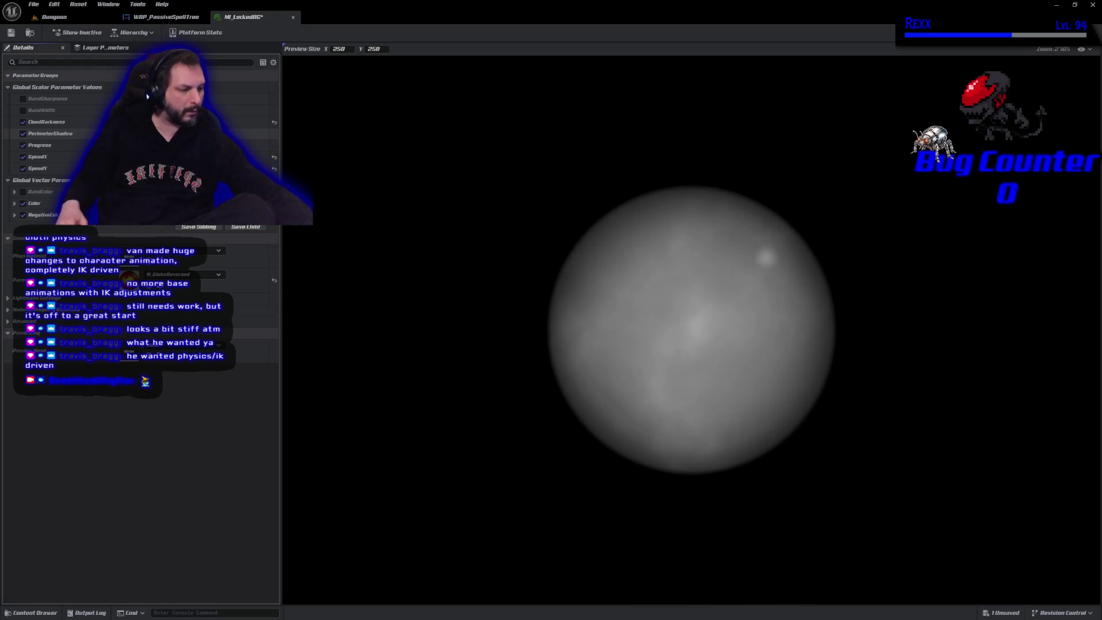
key(ctrl+z)
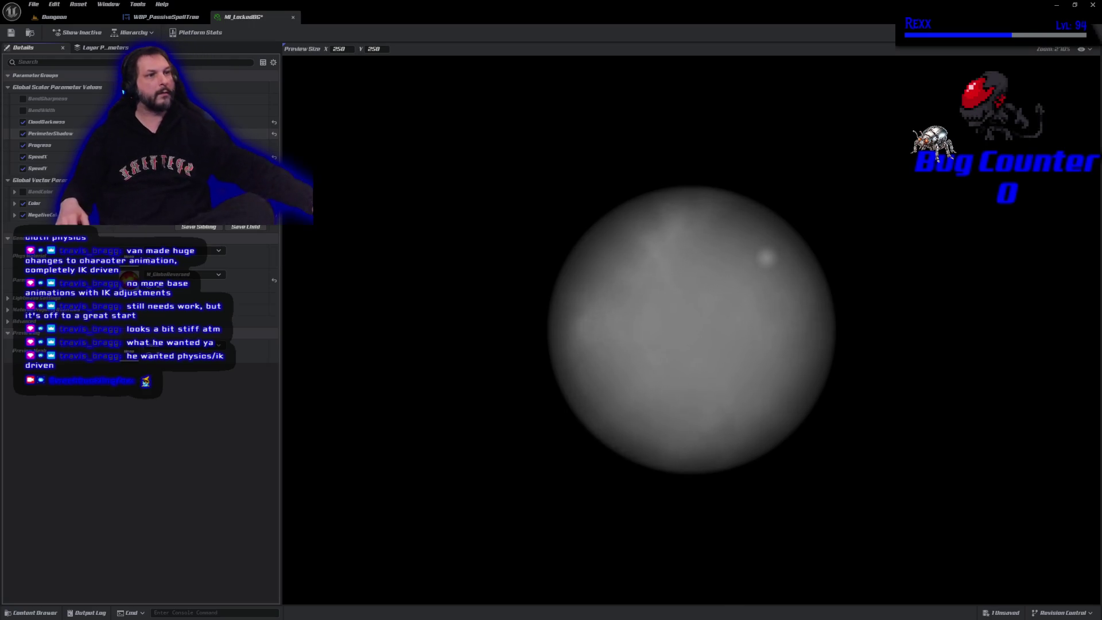
click(11, 32)
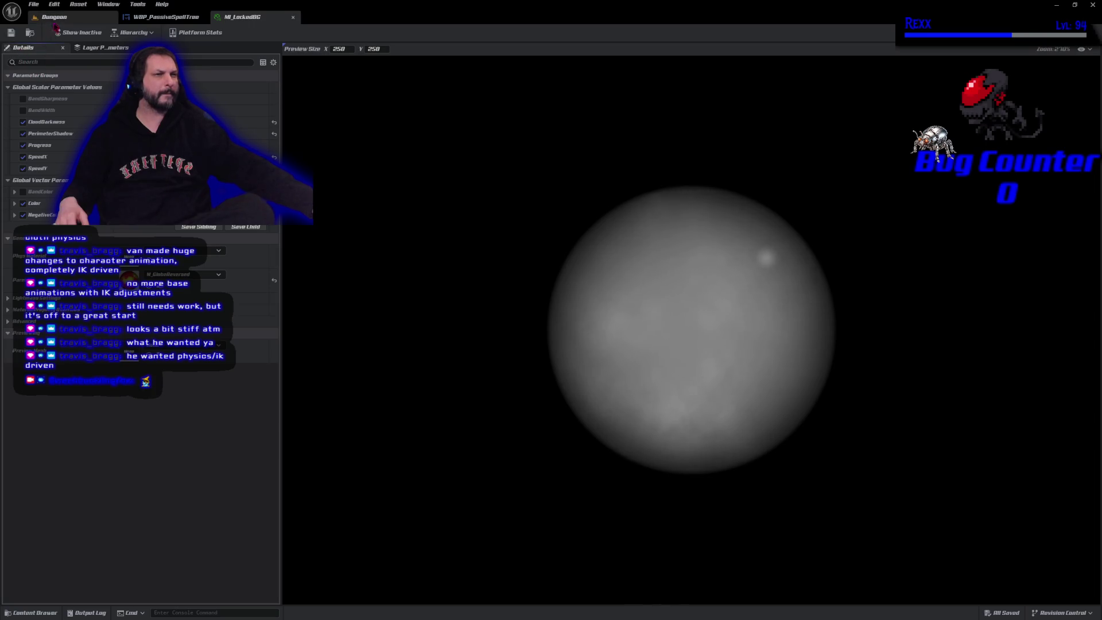
click(140, 17)
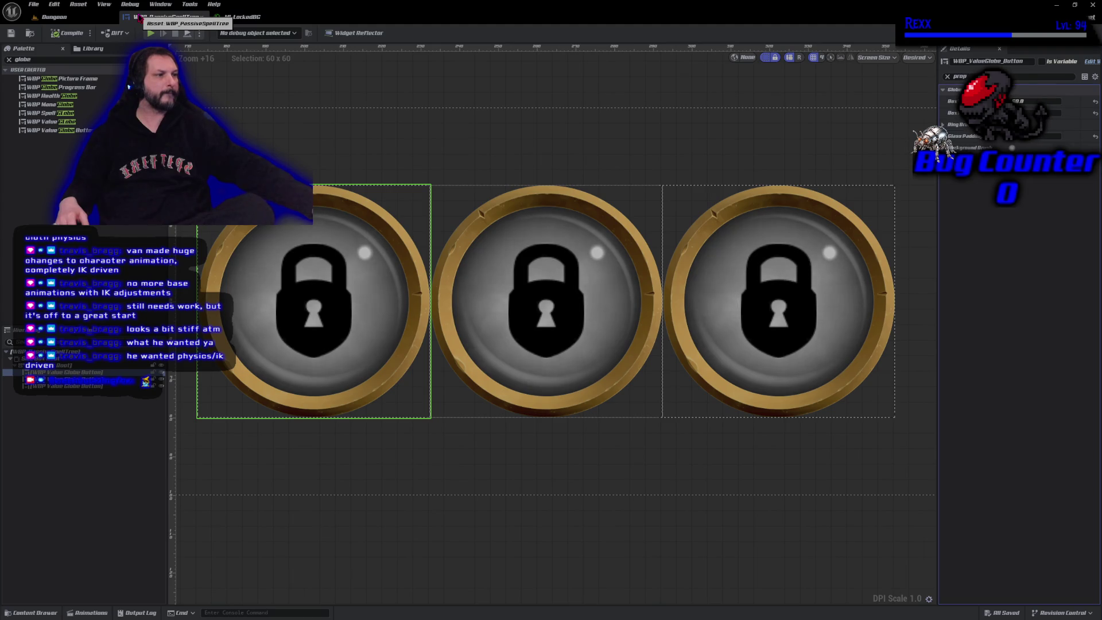
- Zoom in and out over the three globes, then go back to the MI_LockedBG tab
scroll(556, 362, up, 4)
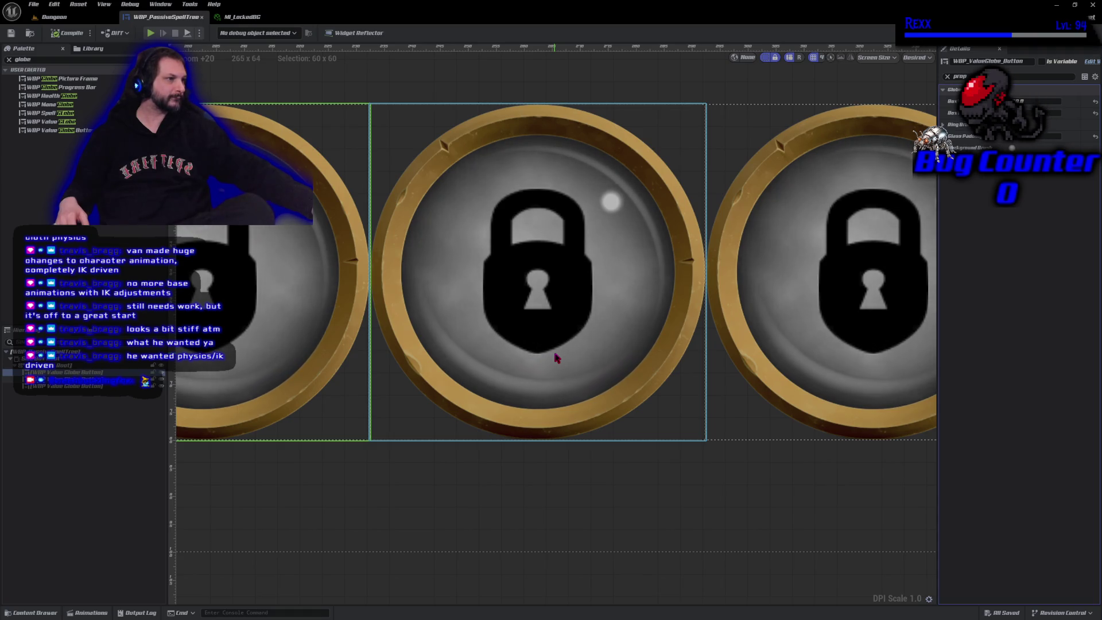
scroll(556, 359, down, 4)
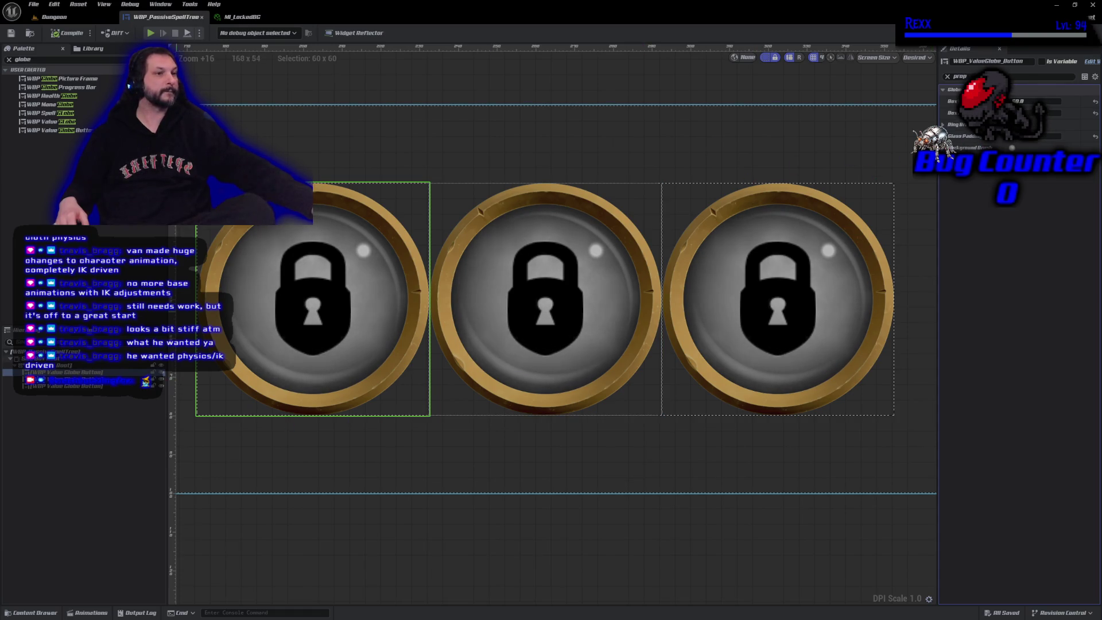
click(241, 17)
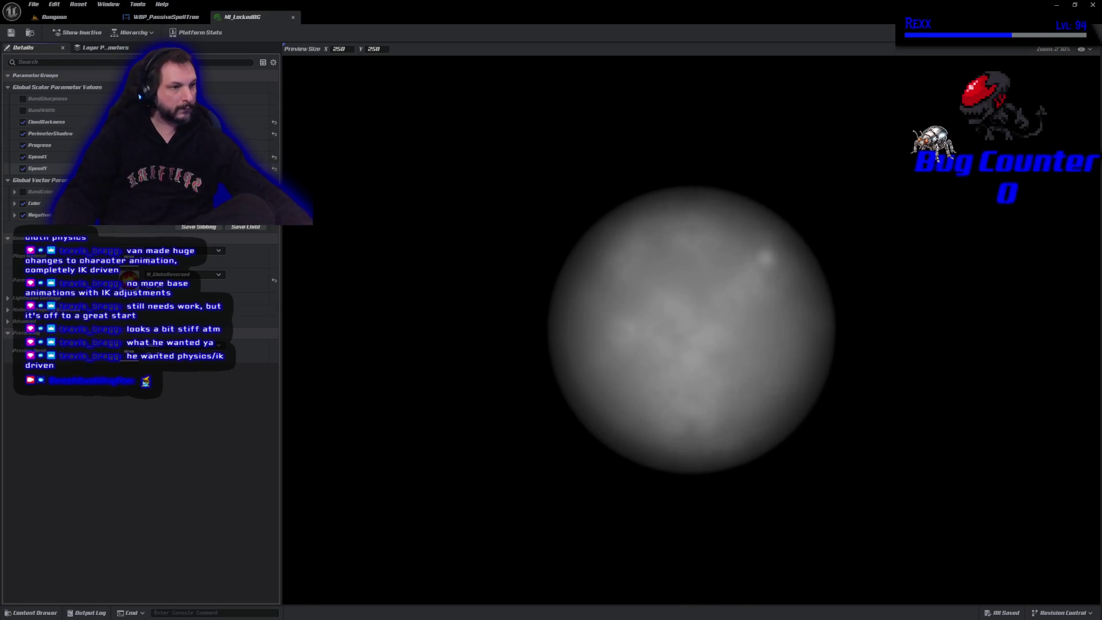
- Reset SpeedY to default, darken NegativeColor to V 0.12, and save MI_LockedBG
click(274, 168)
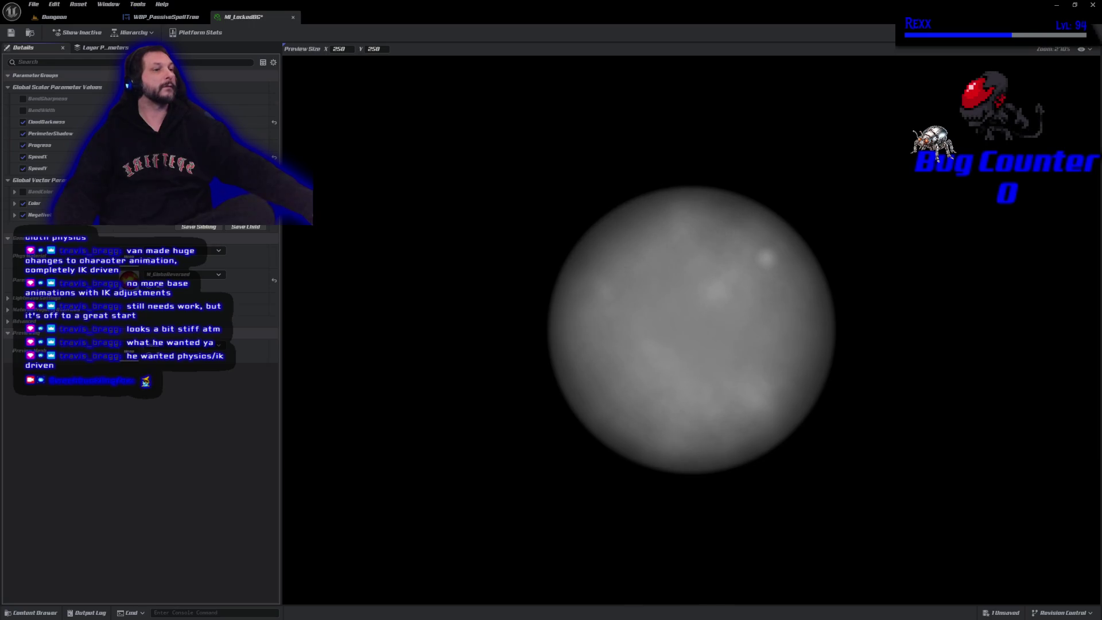
click(172, 215)
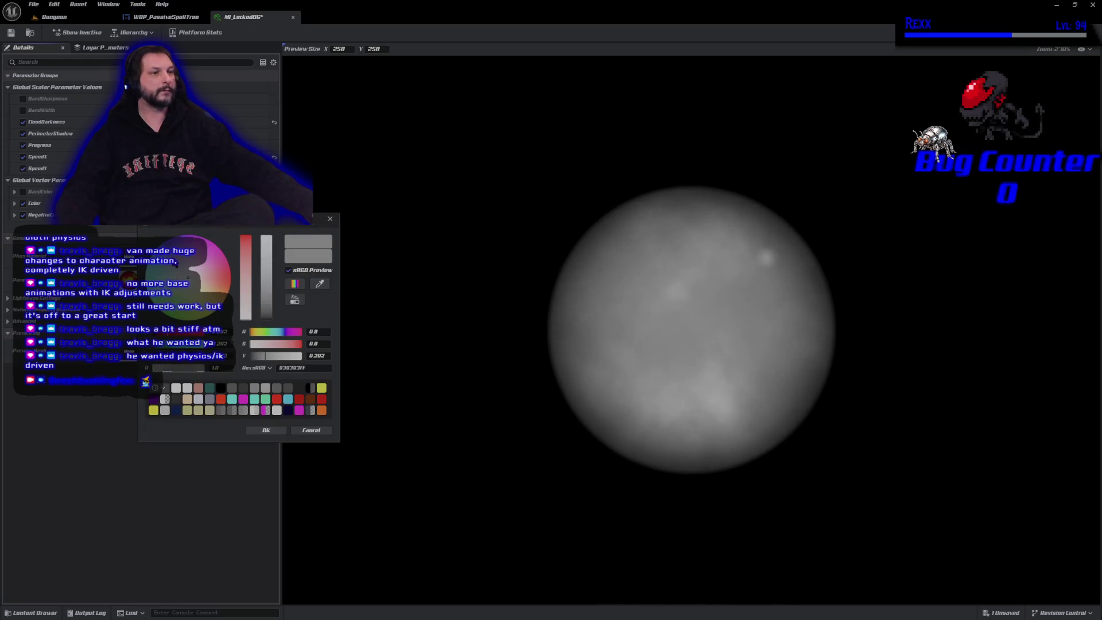
click(270, 313)
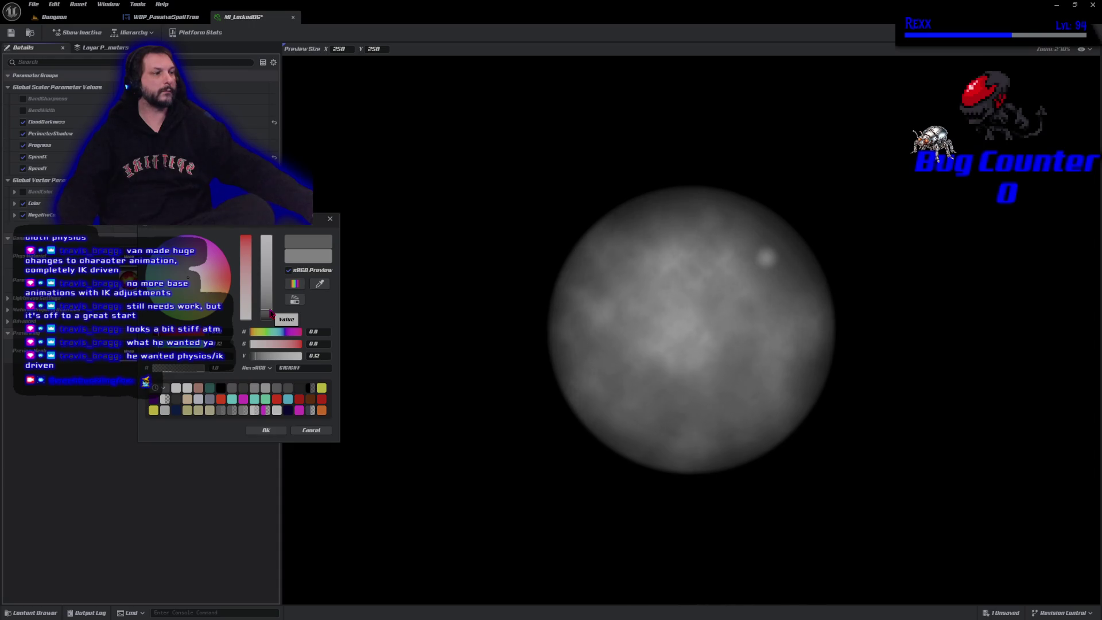
click(266, 430)
click(11, 33)
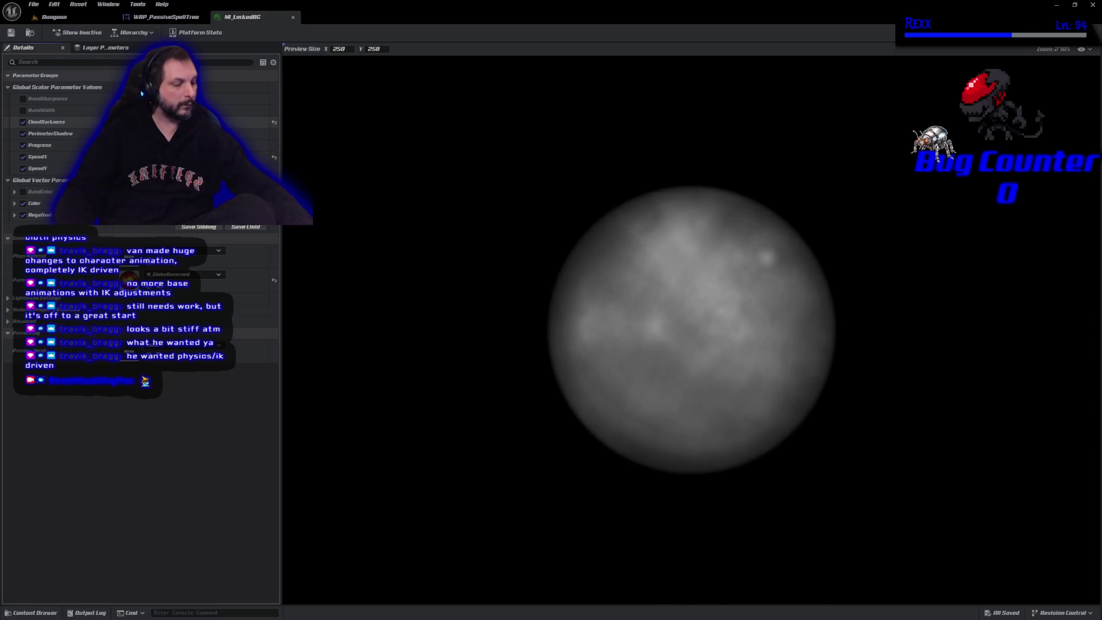
- Commit one more parameter change, save MI_LockedBG, and close its editor
key(Return)
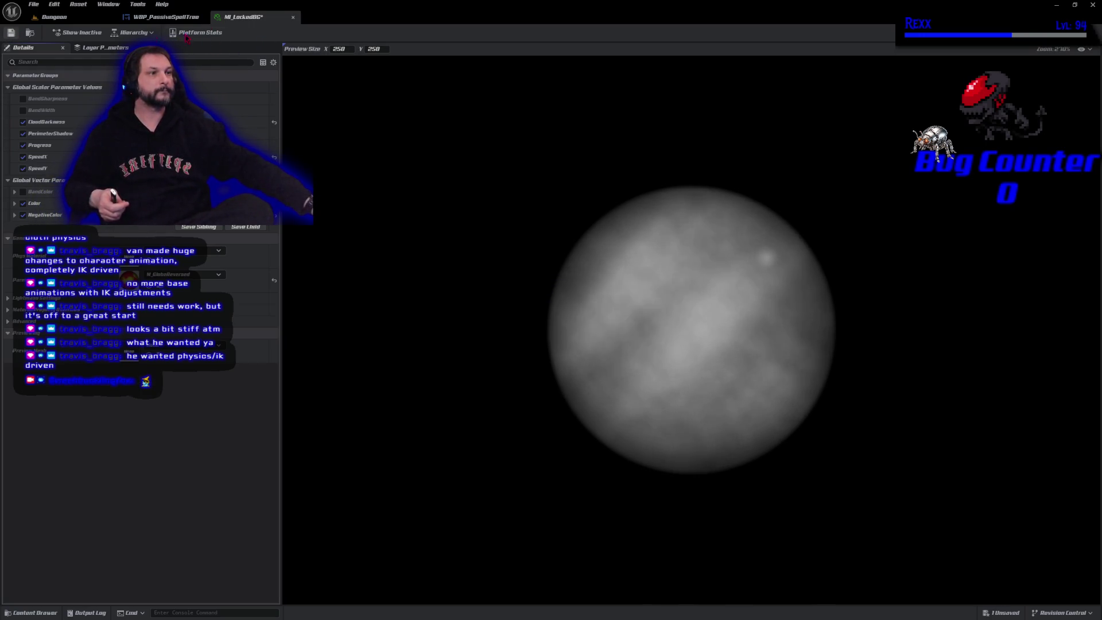
key(ctrl+s)
click(293, 17)
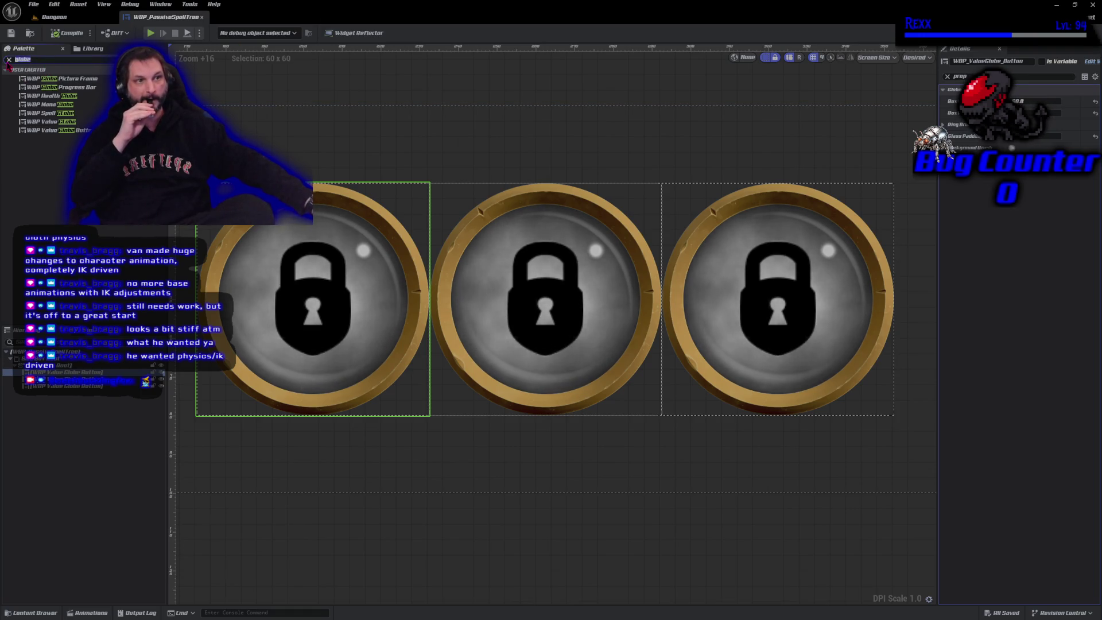
- Place a Spacer between the first two globes, then compile and save WBP_PassiveSpellTree
text(spacer)
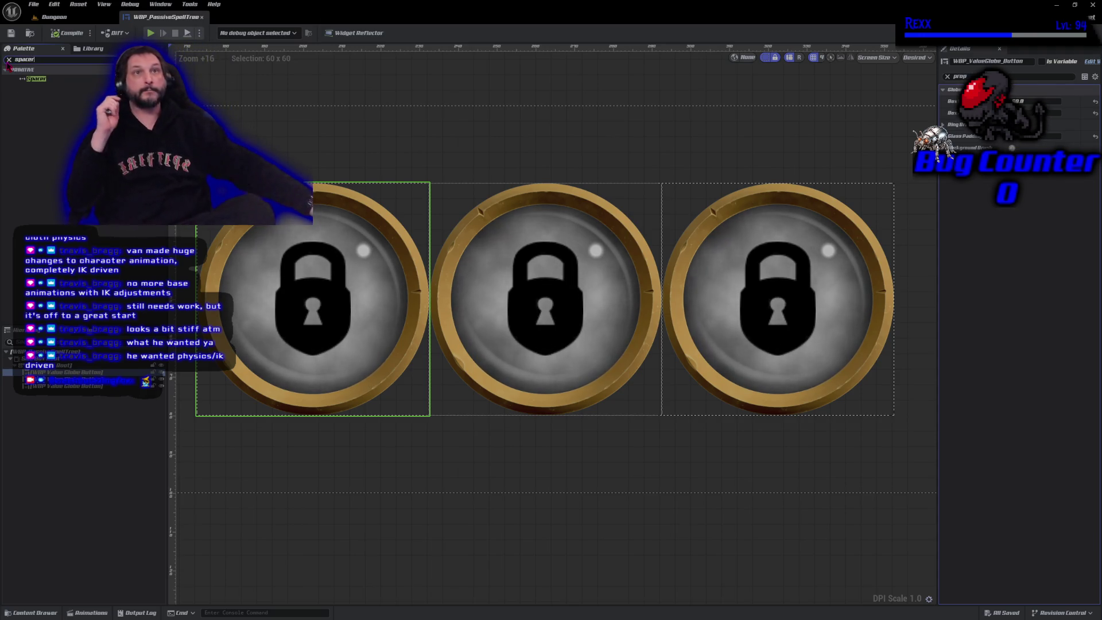
click(43, 80)
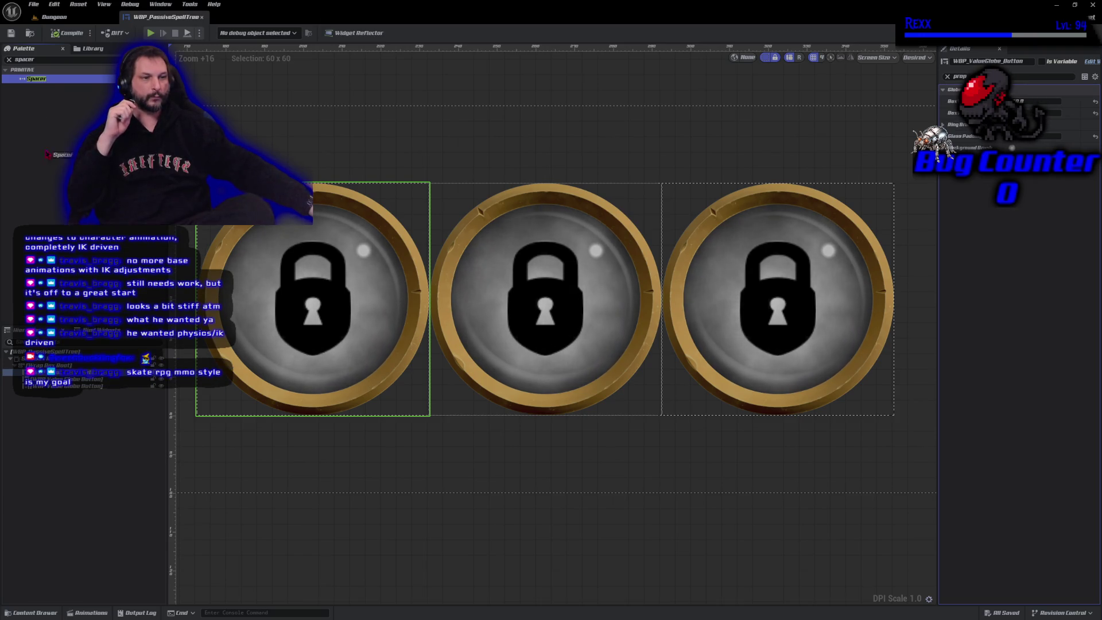
mouse_move(43, 80)
mouse_down()
mouse_move(74, 394)
mouse_move(73, 380)
mouse_up()
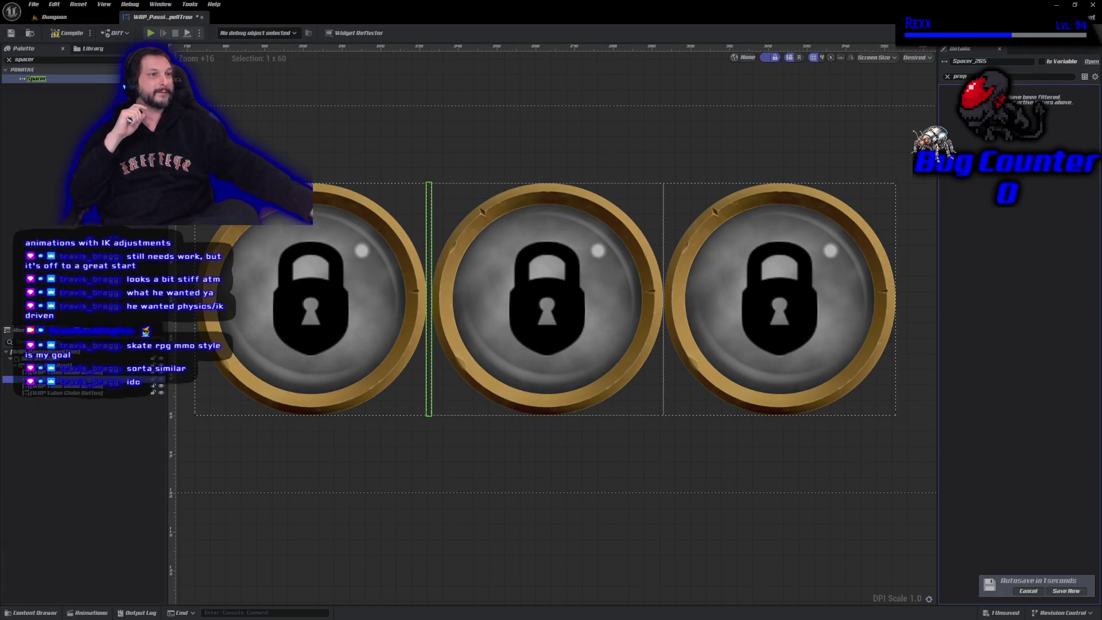
click(53, 33)
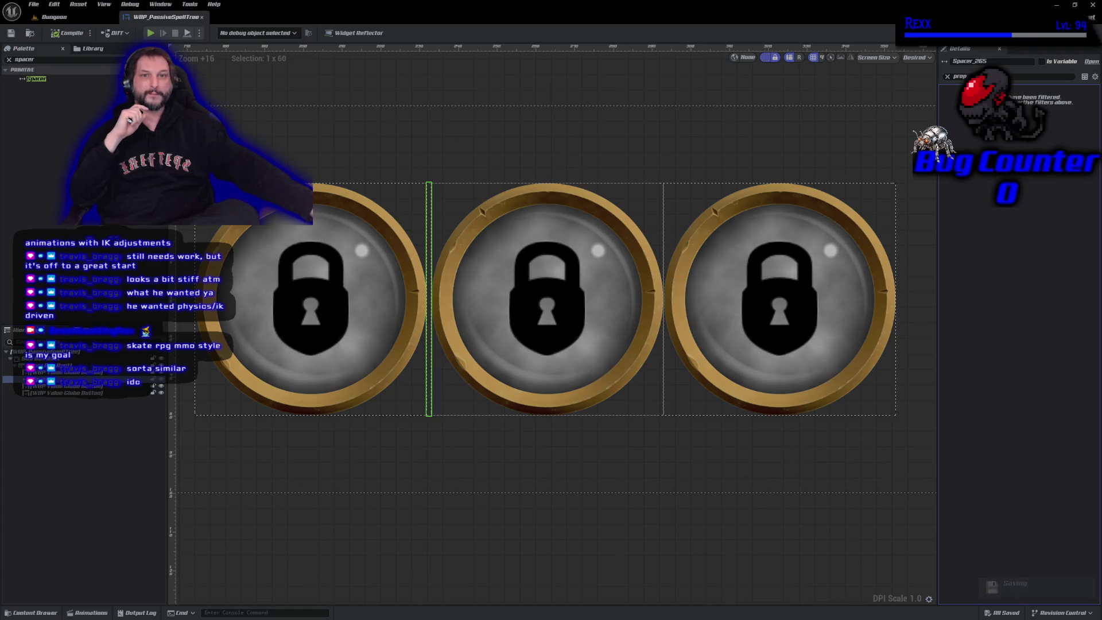
key(alt+Tab)
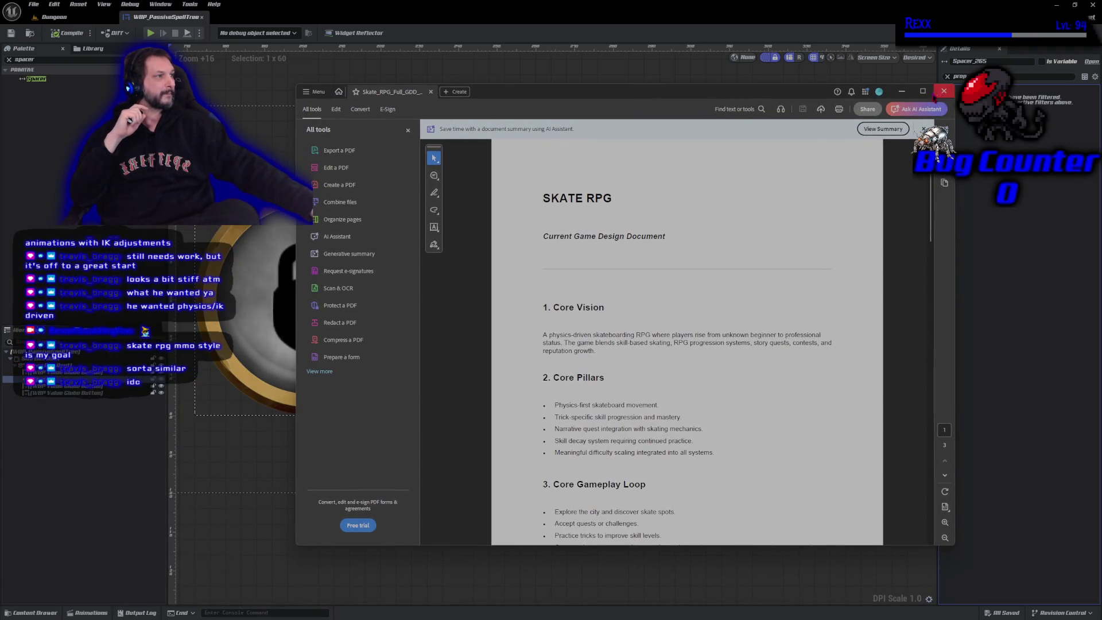
- Maximize the Skate RPG design document and read from Core Vision to RPG Systems
click(922, 92)
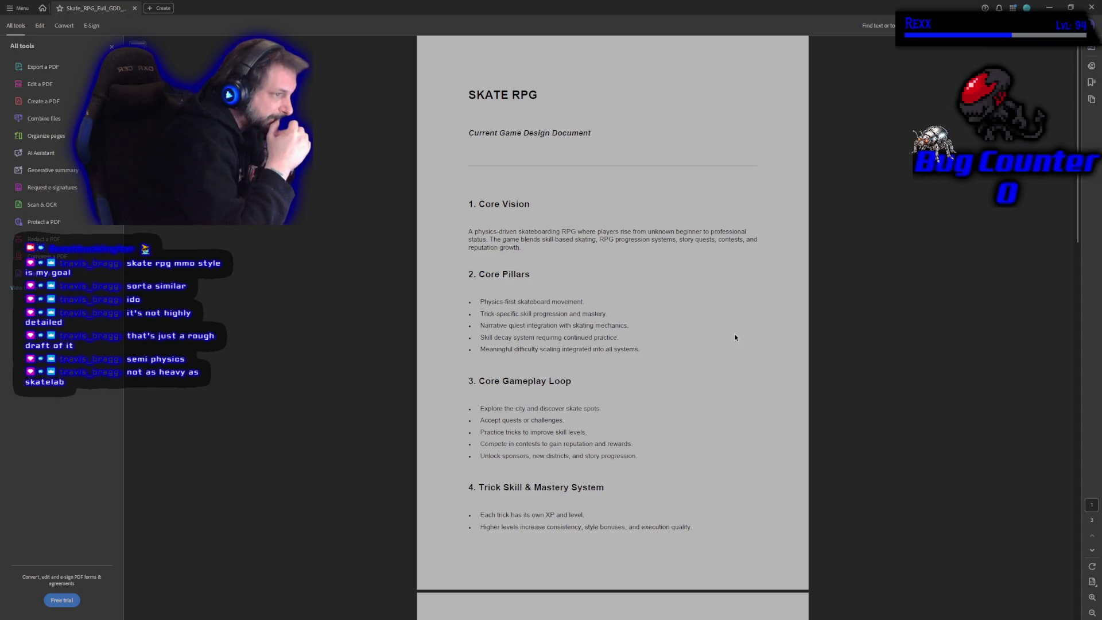
scroll(734, 336, down, 3)
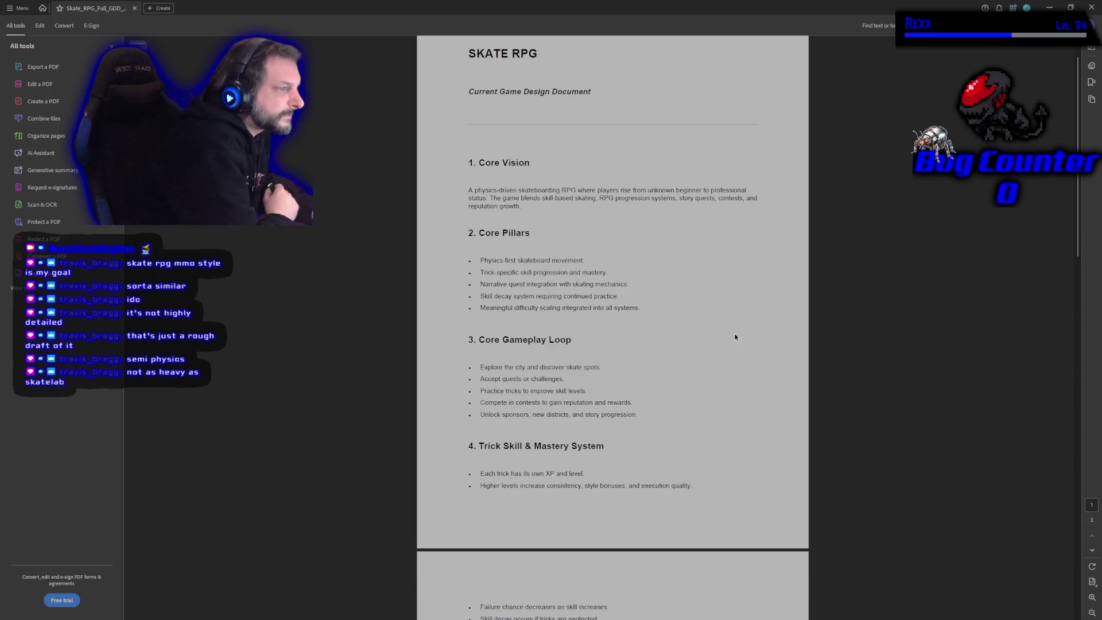
scroll(738, 308, up, 2)
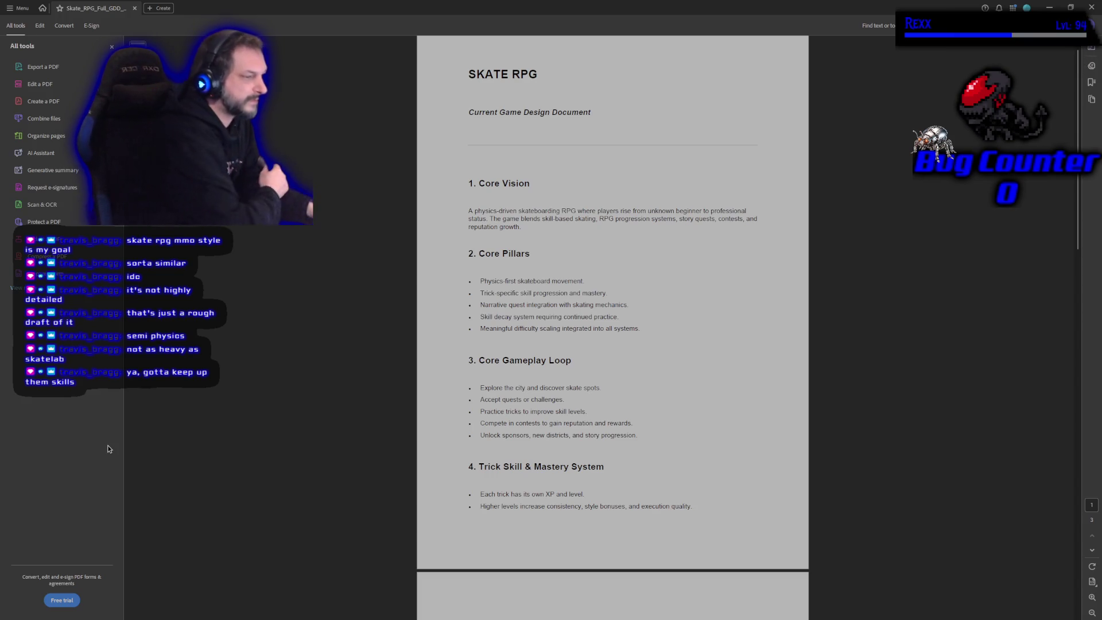
scroll(736, 277, down, 3)
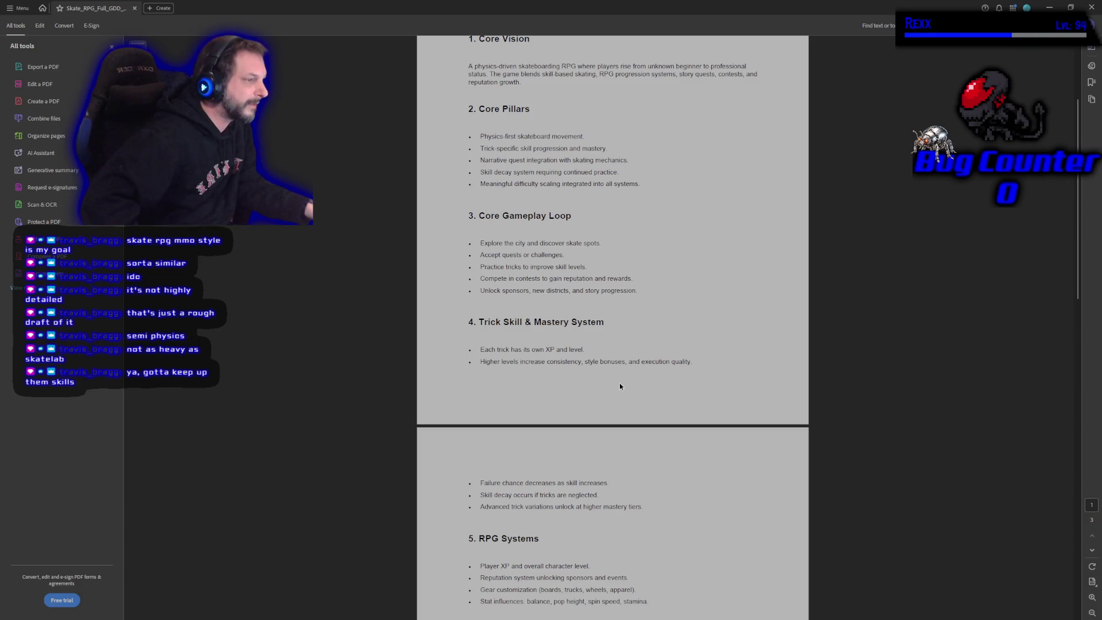
- Scroll the design document down to the Long-Term Systems section
scroll(792, 513, down, 3)
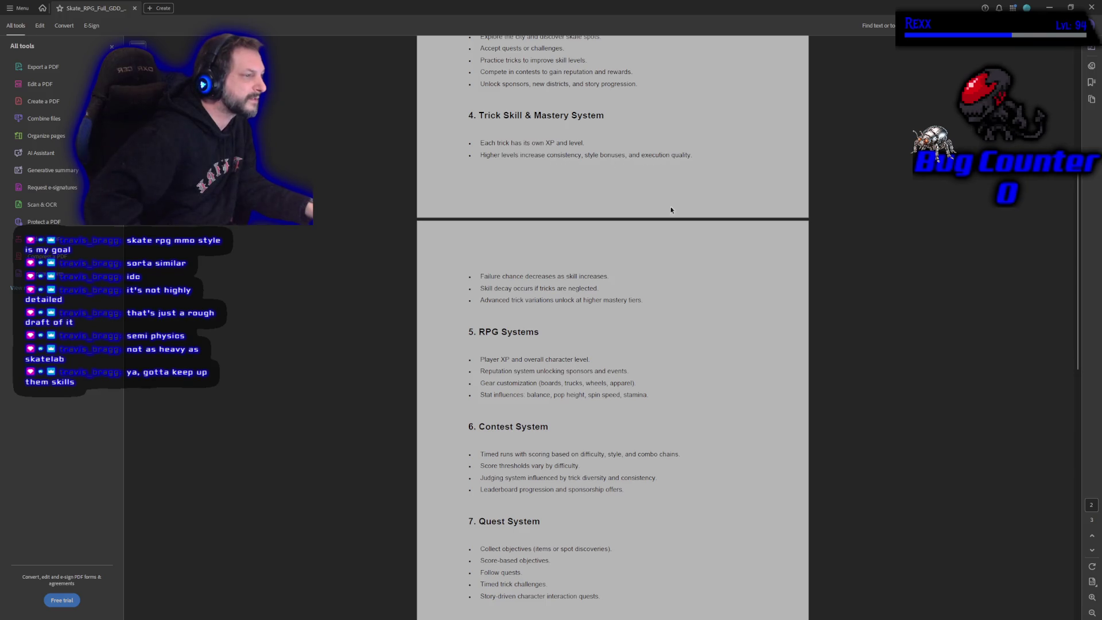
scroll(484, 276, down, 3)
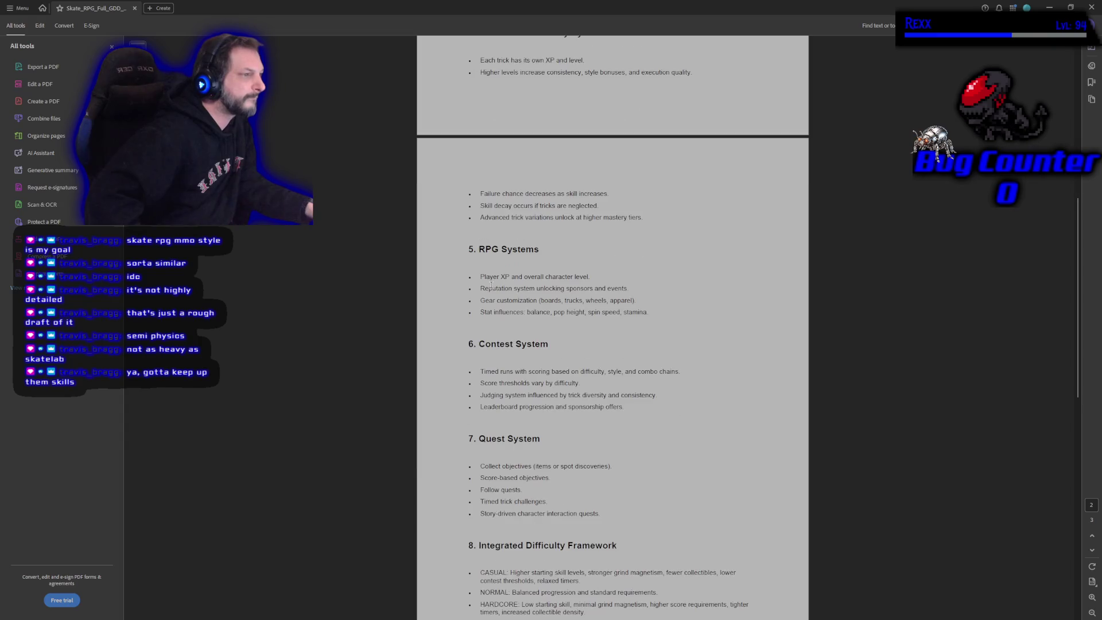
scroll(491, 289, down, 1)
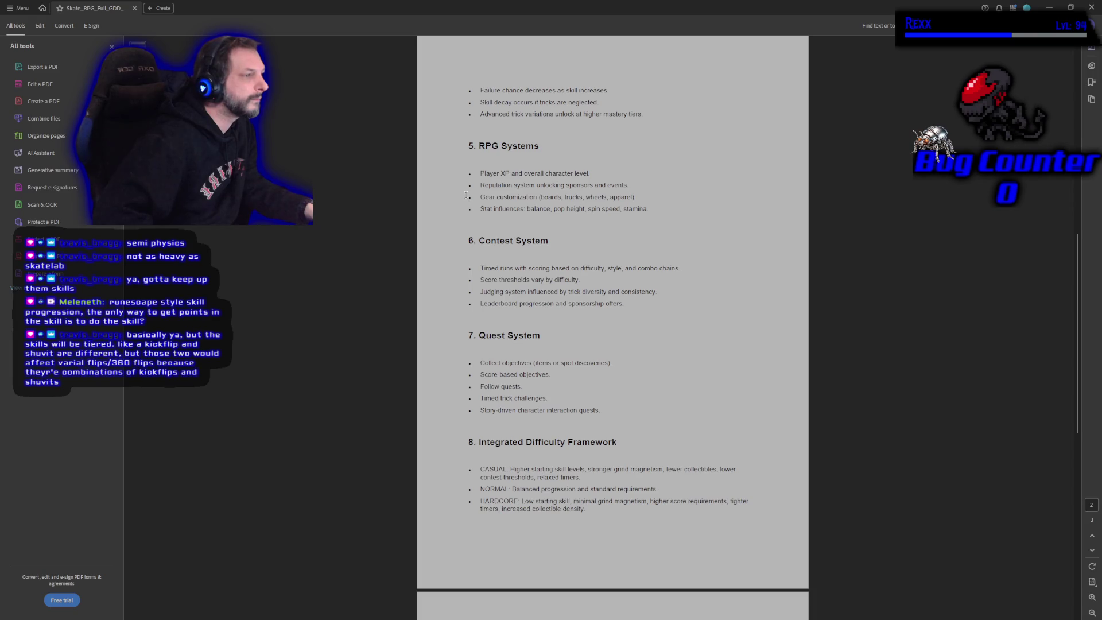
scroll(463, 218, down, 3)
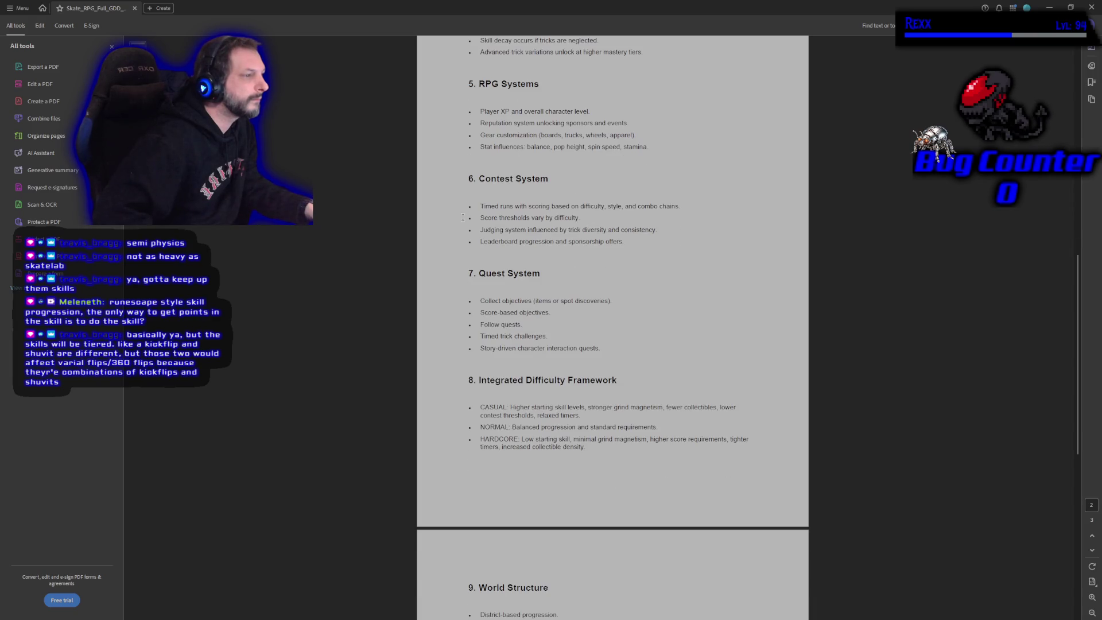
scroll(462, 218, down, 5)
scroll(454, 232, down, 3)
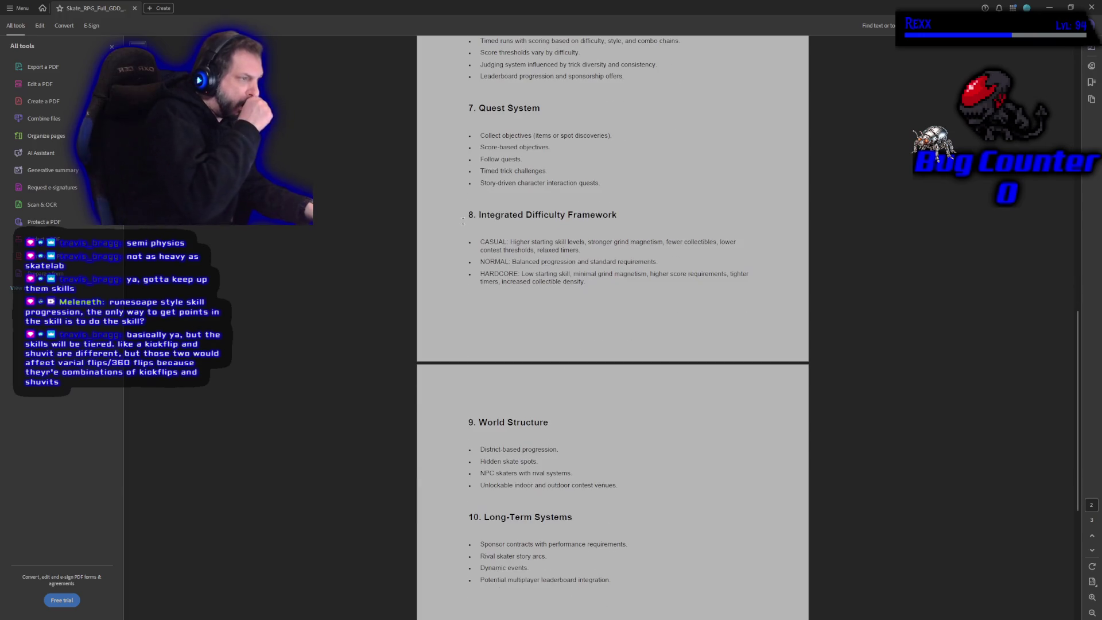
scroll(456, 229, down, 2)
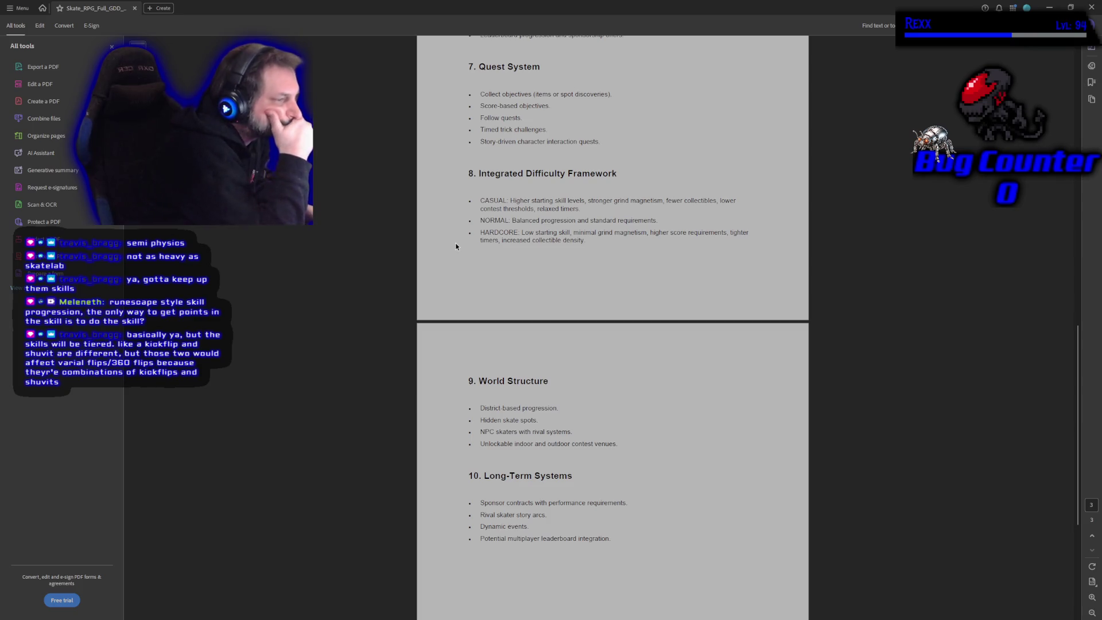
scroll(456, 246, down, 5)
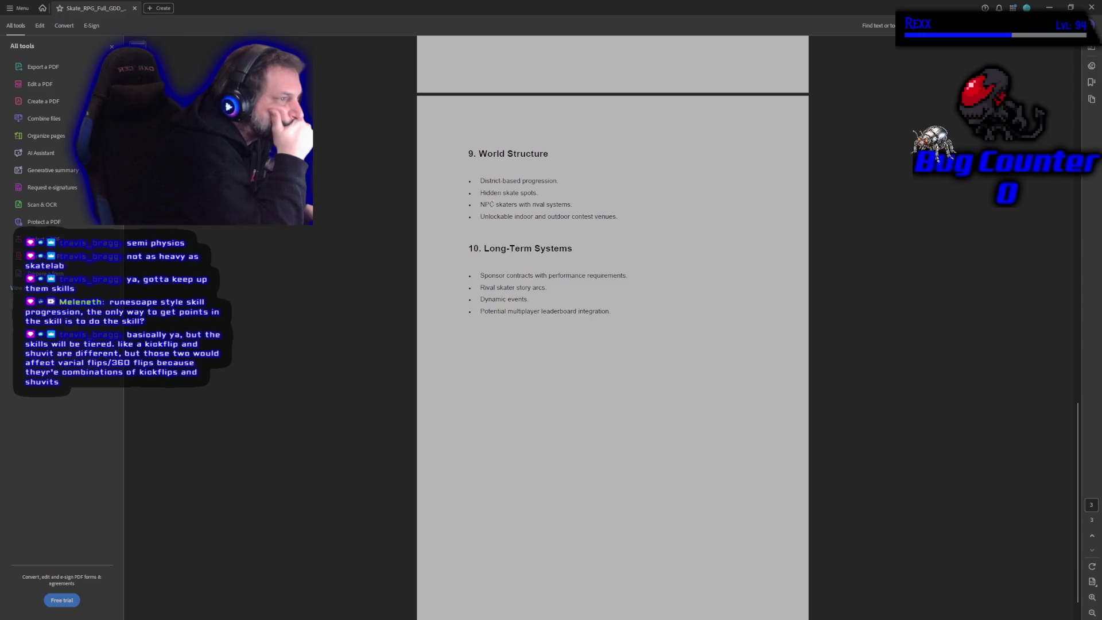
- Highlight the rival NPC skaters, contest venues and Dynamic events lines, then close the document
mouse_move(491, 208)
mouse_down()
mouse_move(606, 218)
mouse_move(576, 204)
mouse_up()
click(525, 432)
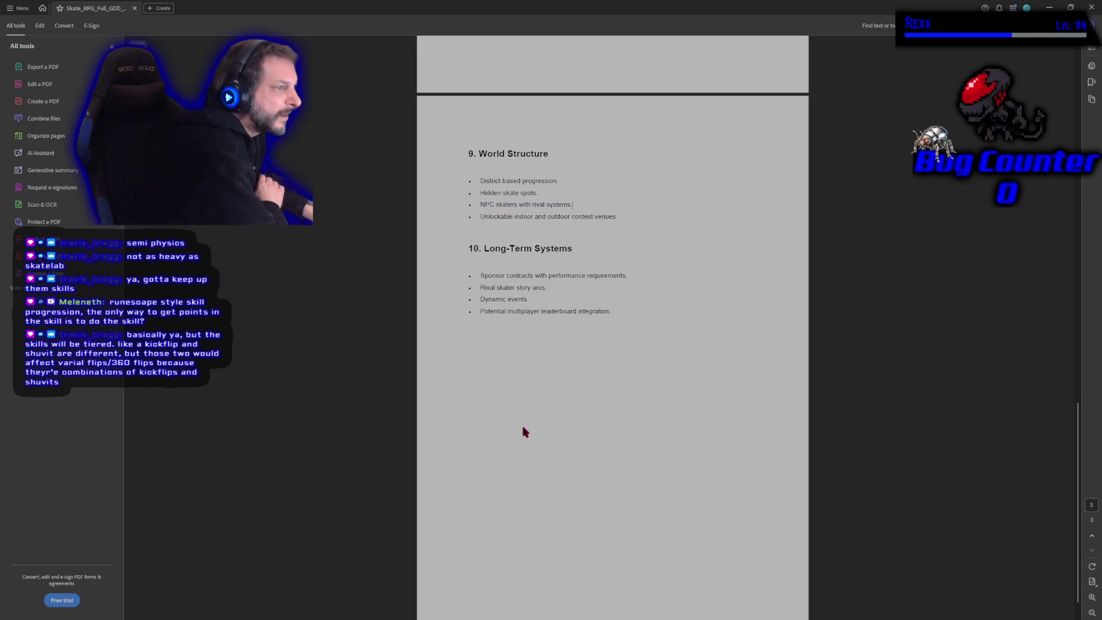
mouse_move(480, 215)
mouse_down()
mouse_move(507, 276)
mouse_move(619, 217)
mouse_up()
click(593, 347)
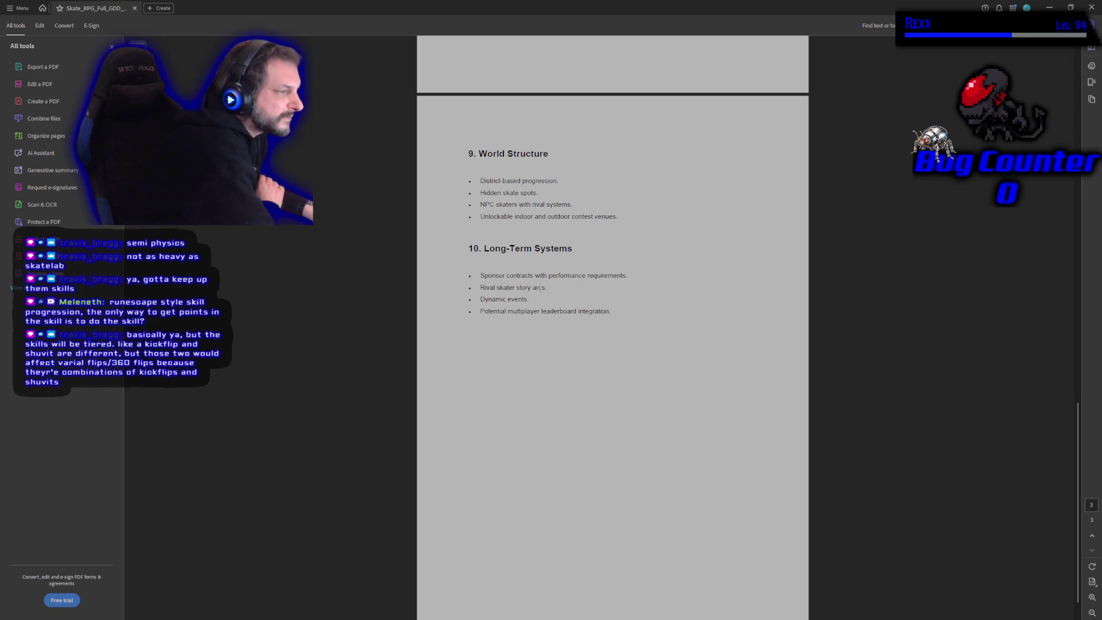
drag(478, 295, 527, 300)
click(497, 311)
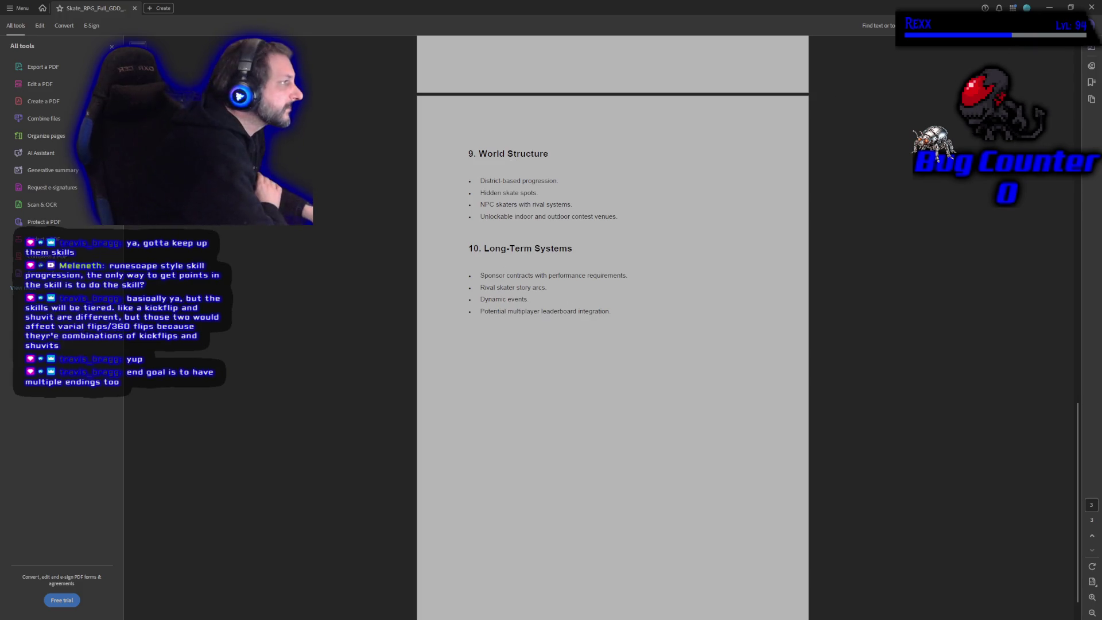
click(1096, 12)
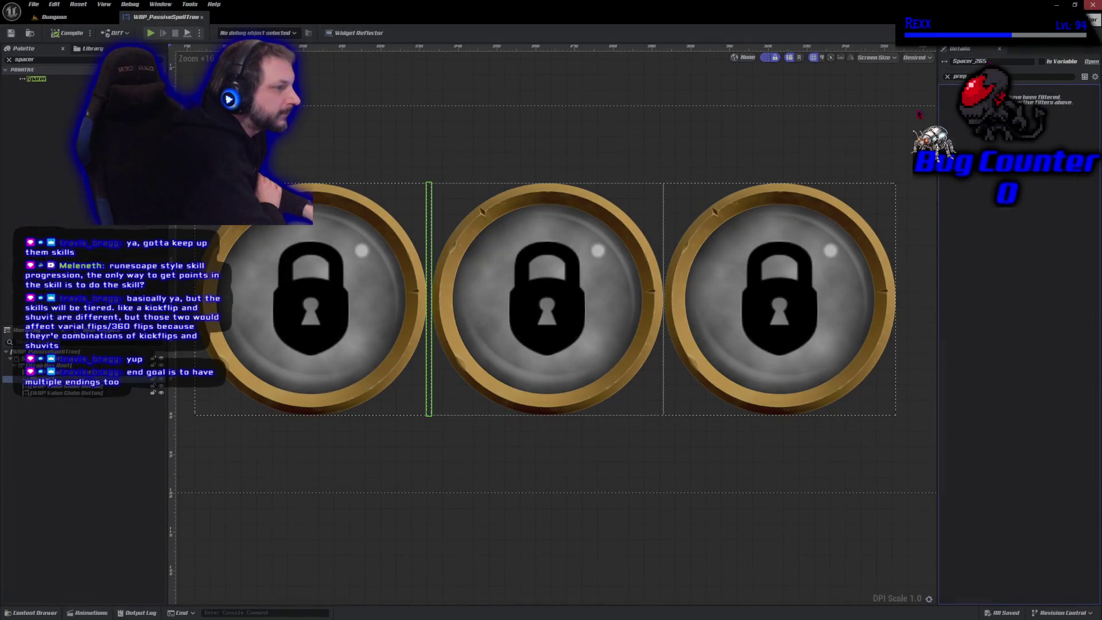
- Select the spacer between the first two globes and clear the Details search filter
click(156, 557)
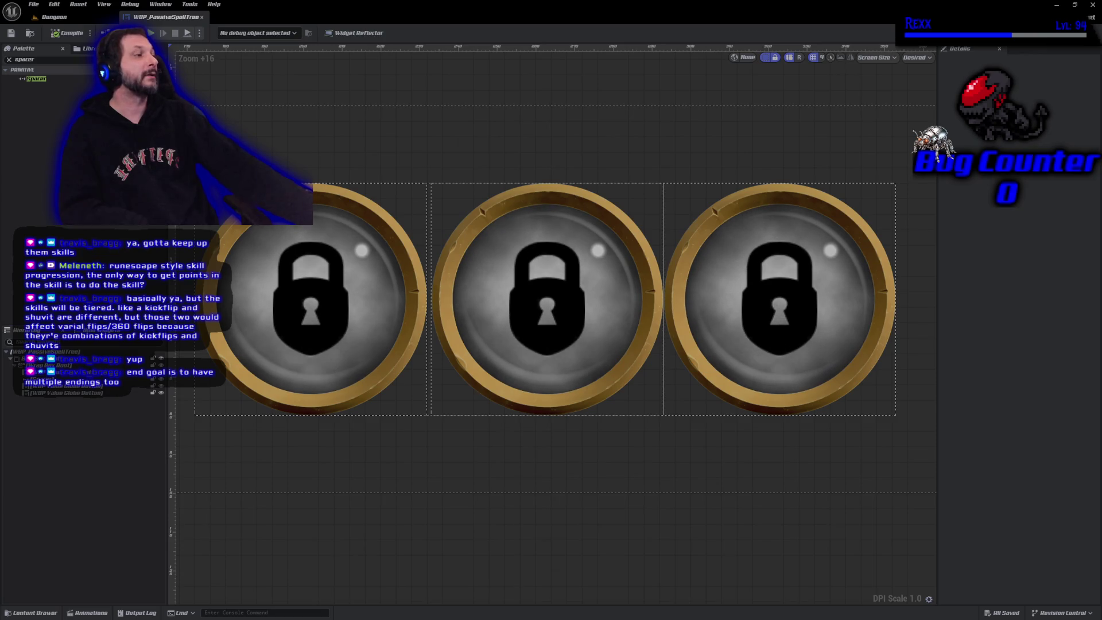
click(429, 298)
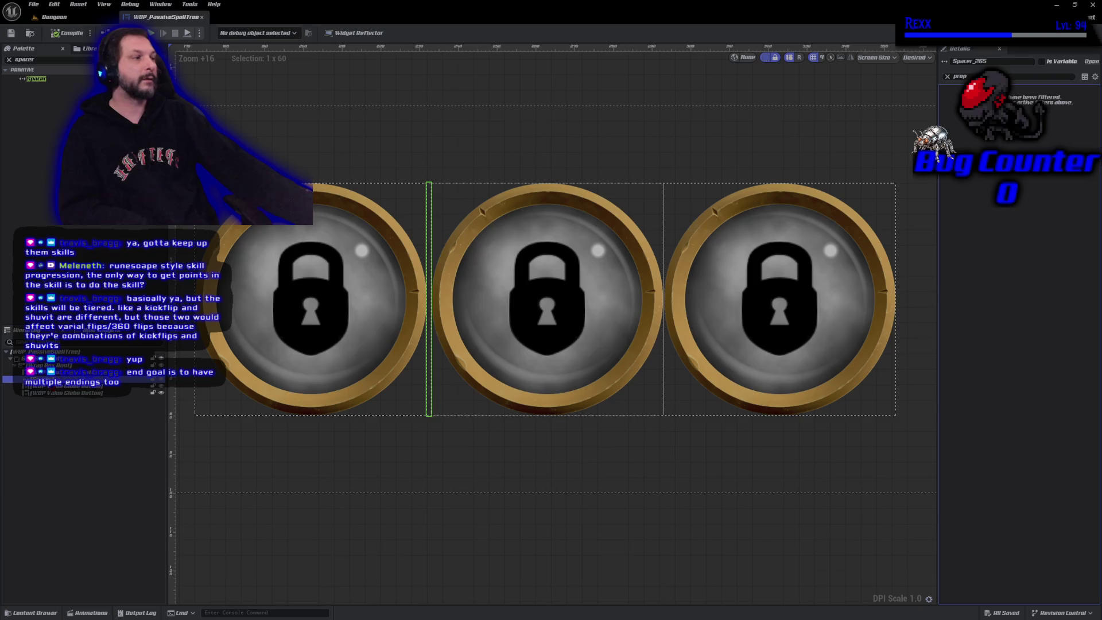
click(947, 76)
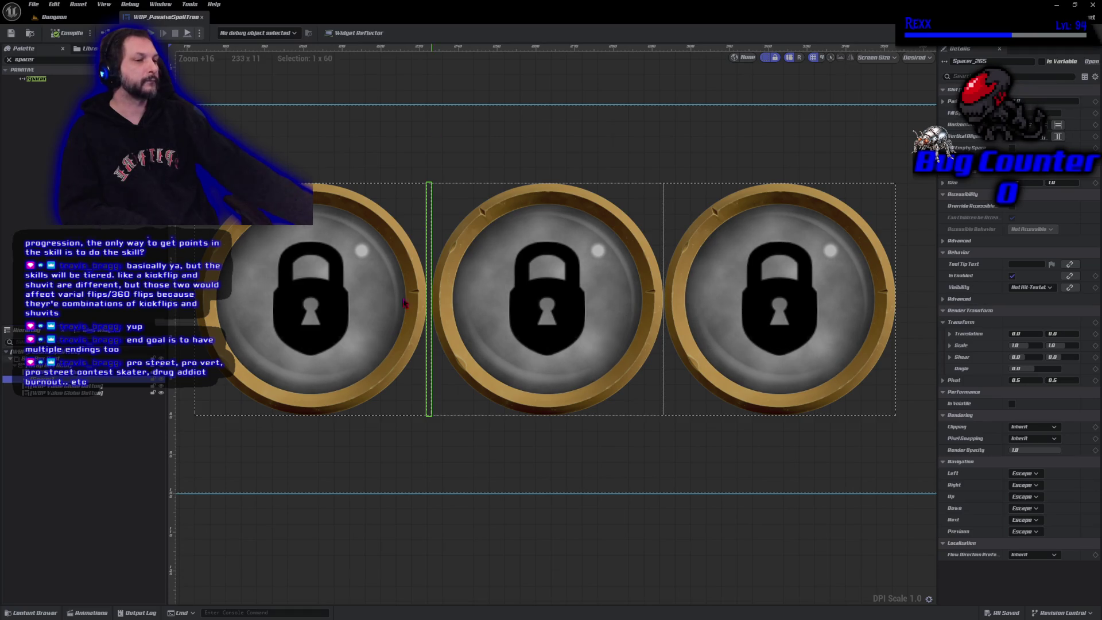
- Change the Wrap Box Root's Orientation setting, then reselect the spacer after the first globe
click(35, 365)
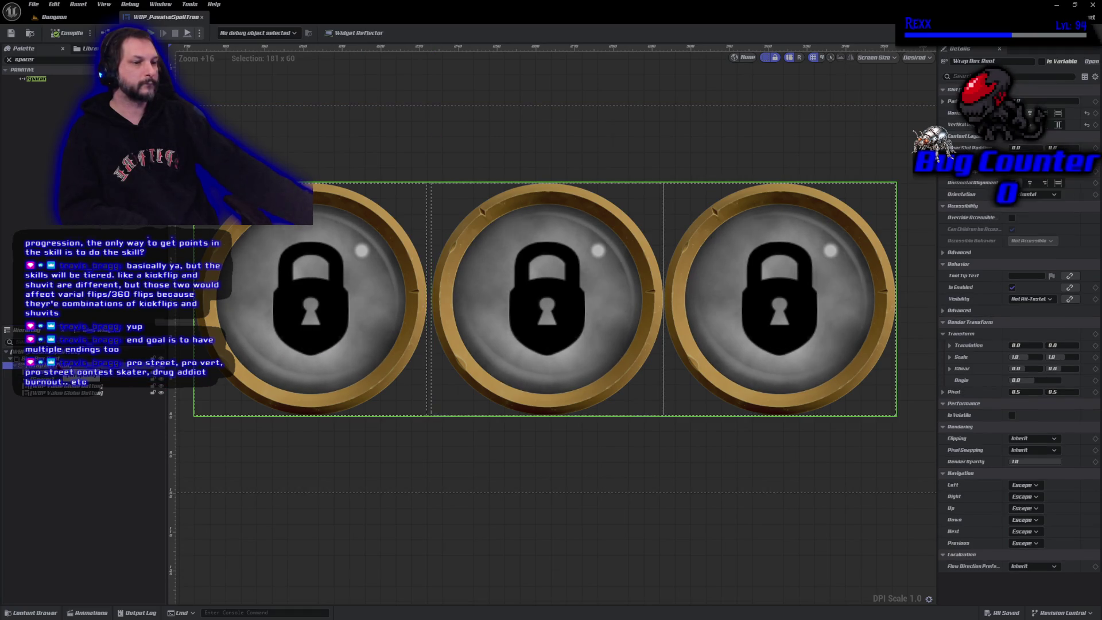
click(1036, 194)
click(1034, 209)
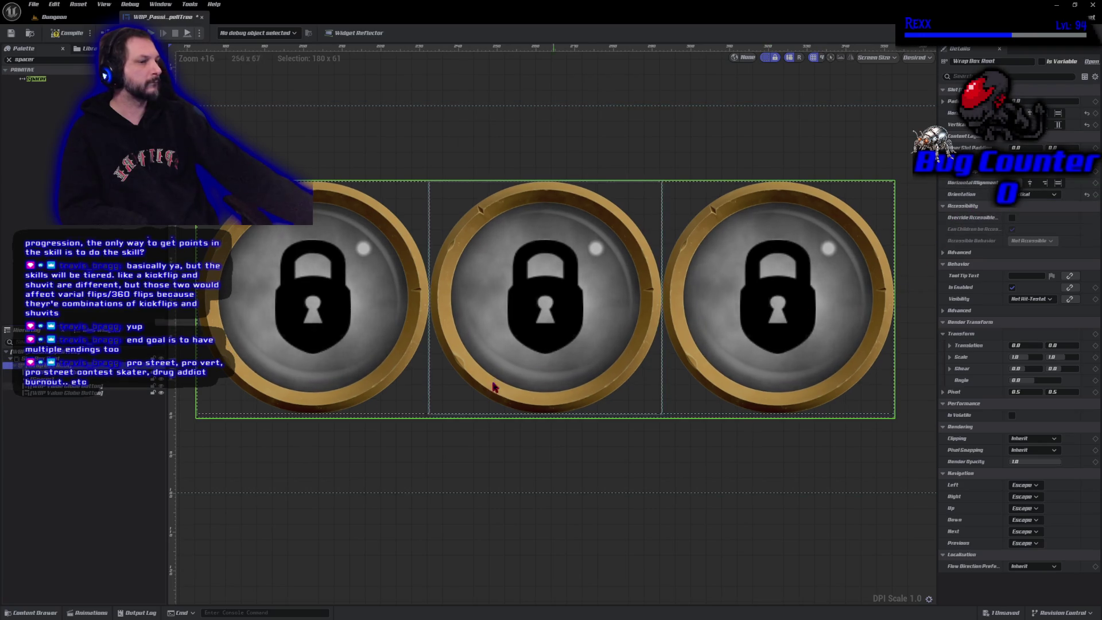
click(114, 379)
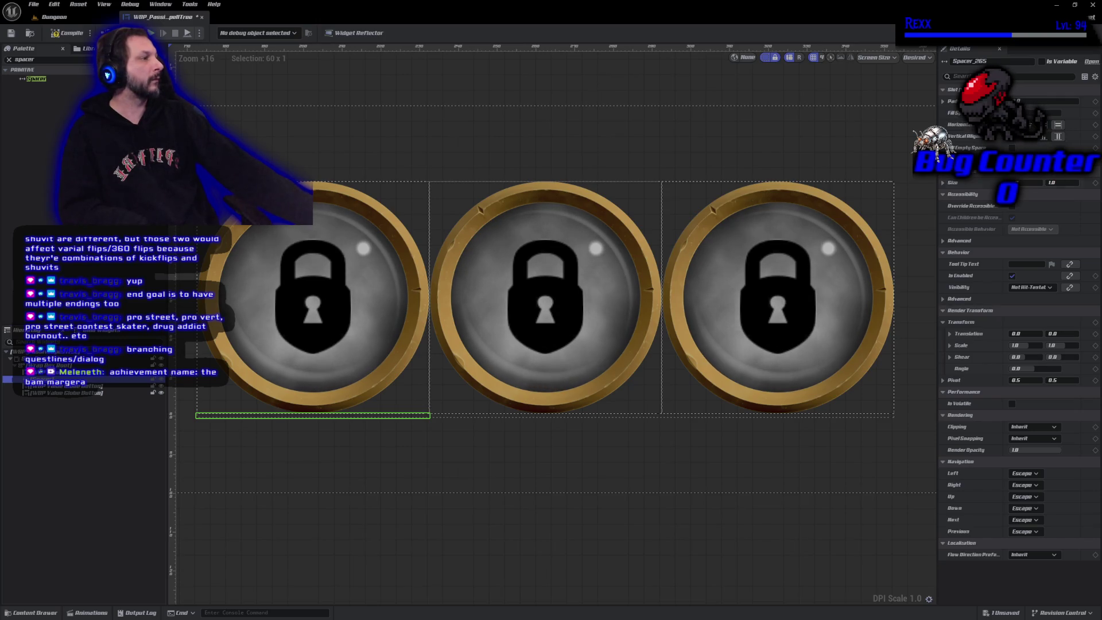
click(1026, 184)
text(100)
key(Tab)
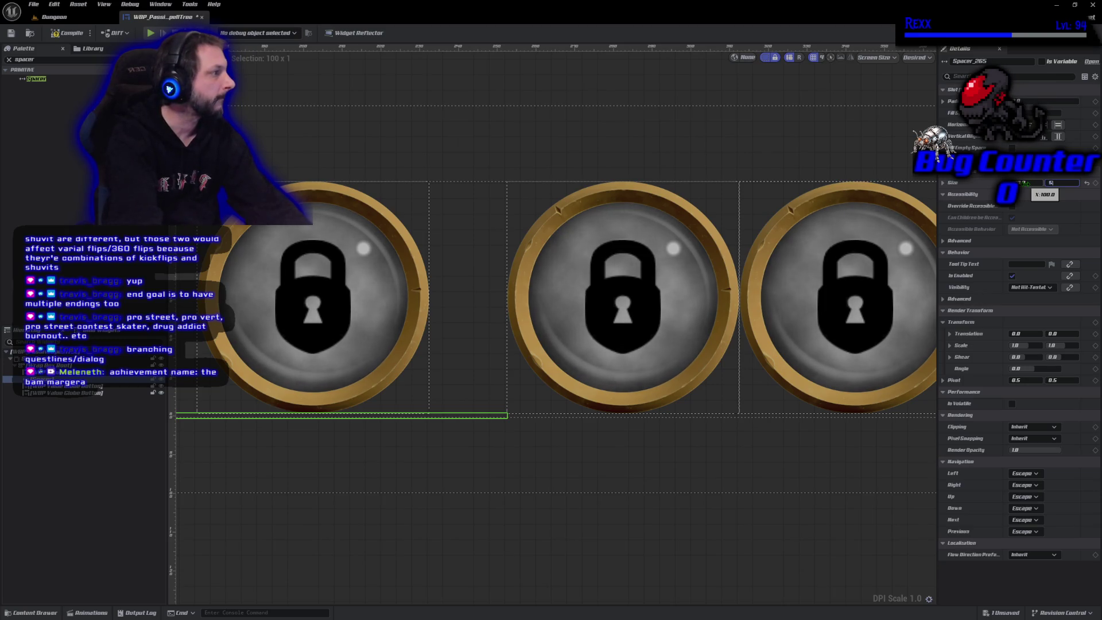
text(50)
key(Return)
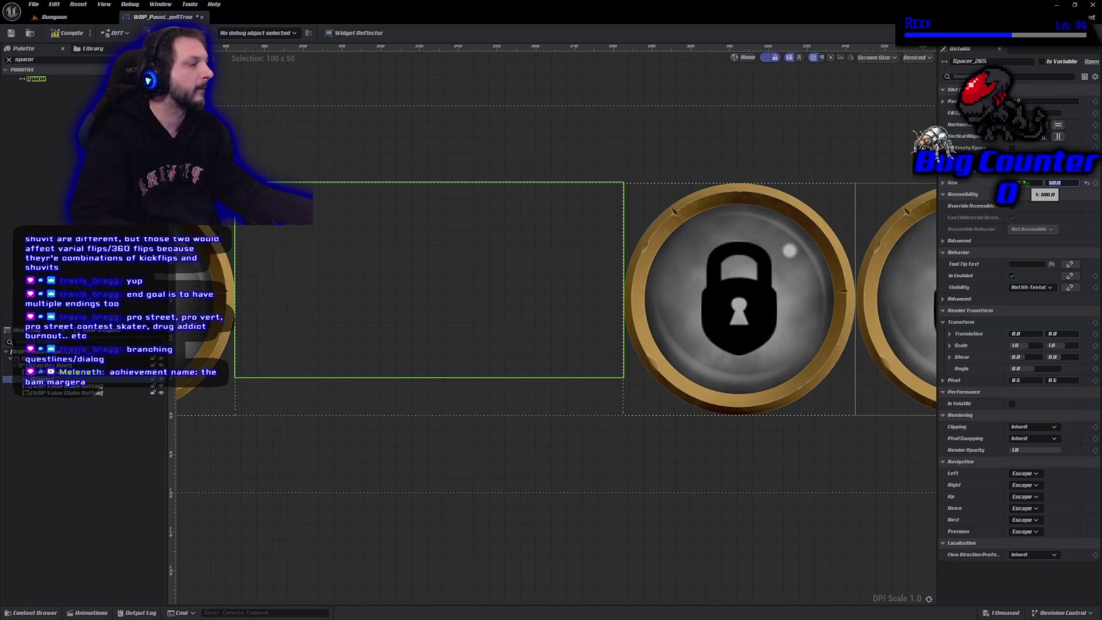
scroll(697, 278, down, 4)
drag(544, 532, 533, 531)
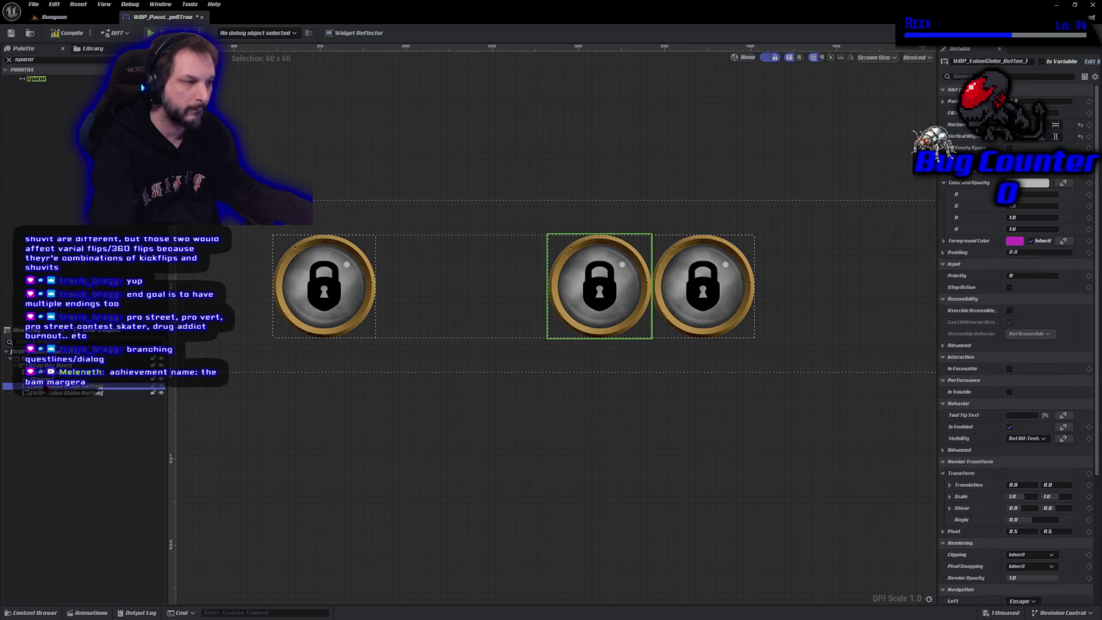
key(ctrl+v)
click(411, 458)
scroll(440, 465, down, 2)
drag(440, 465, 480, 455)
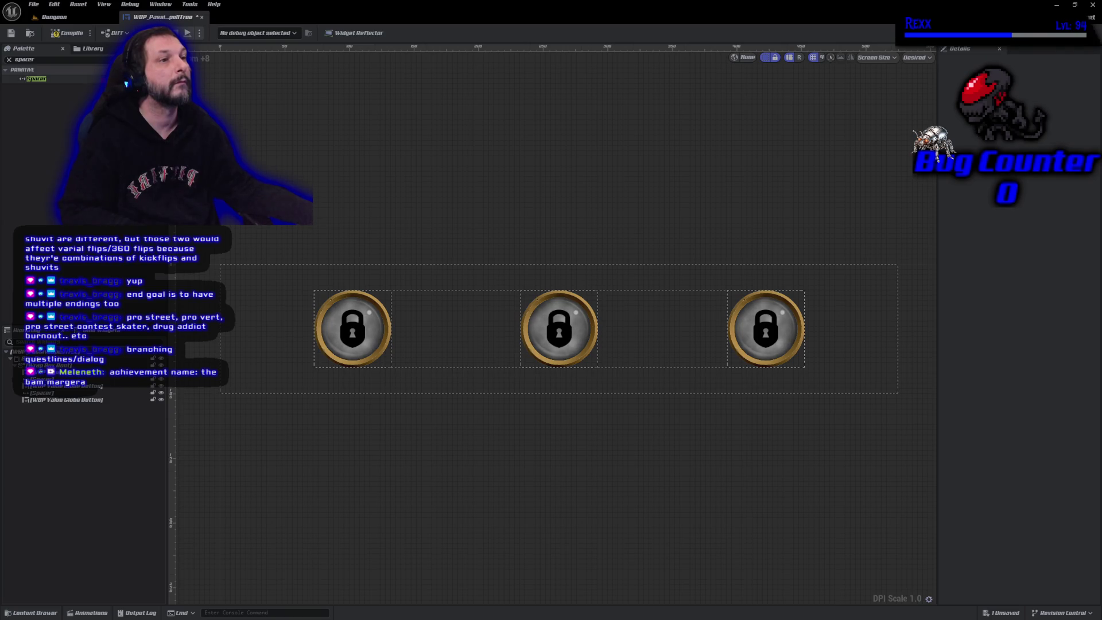
click(56, 34)
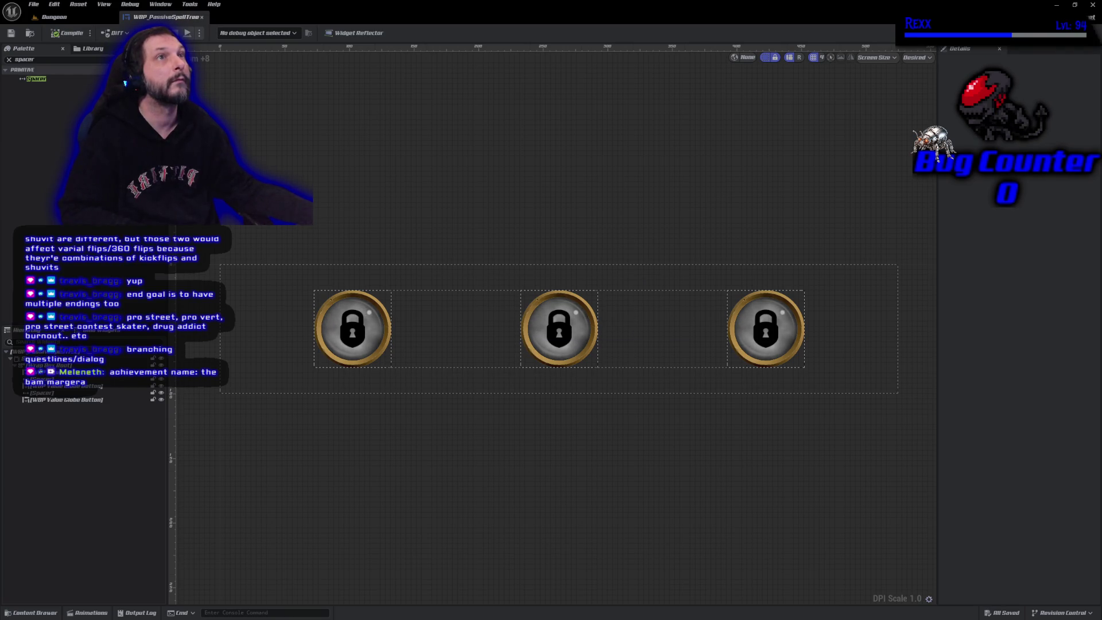
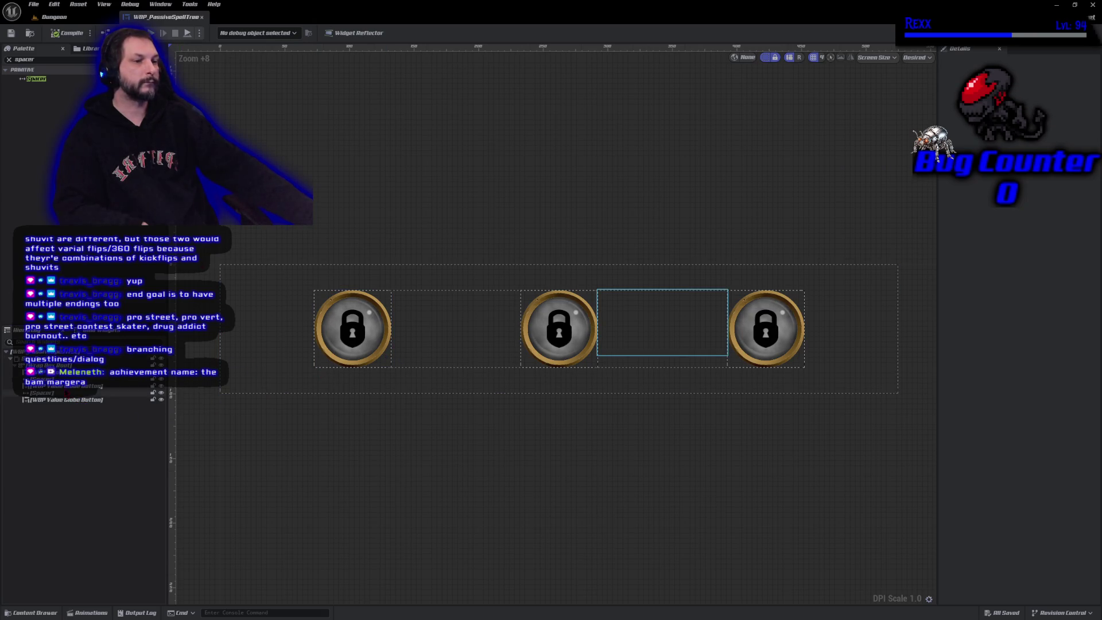
- Open the middle globe's button widget from the passive spell tree and zoom in
click(559, 328)
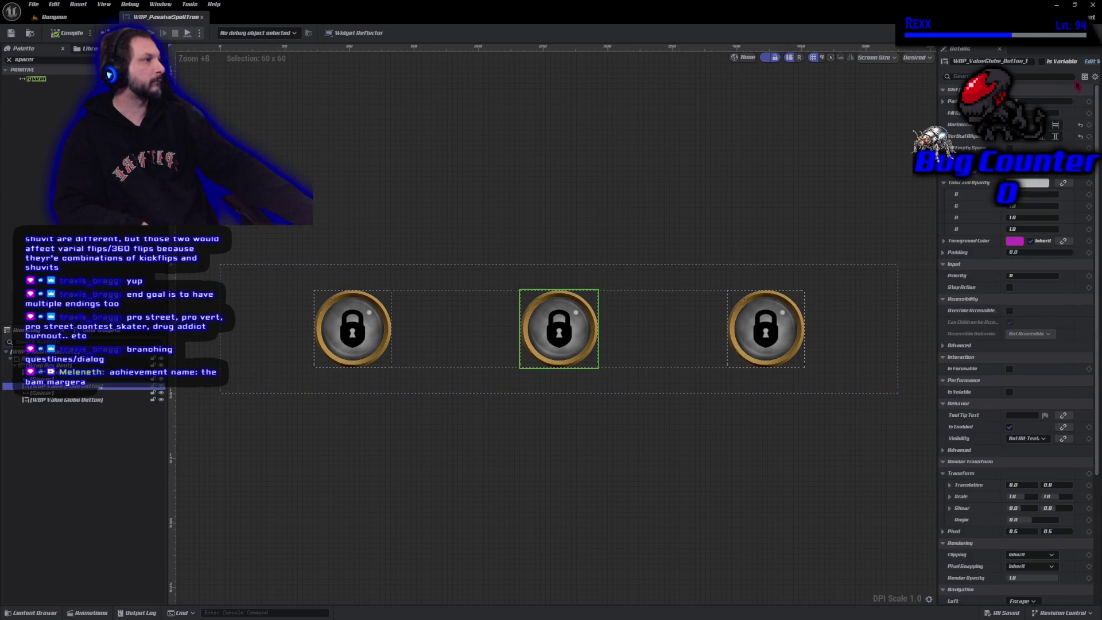
double_click(559, 329)
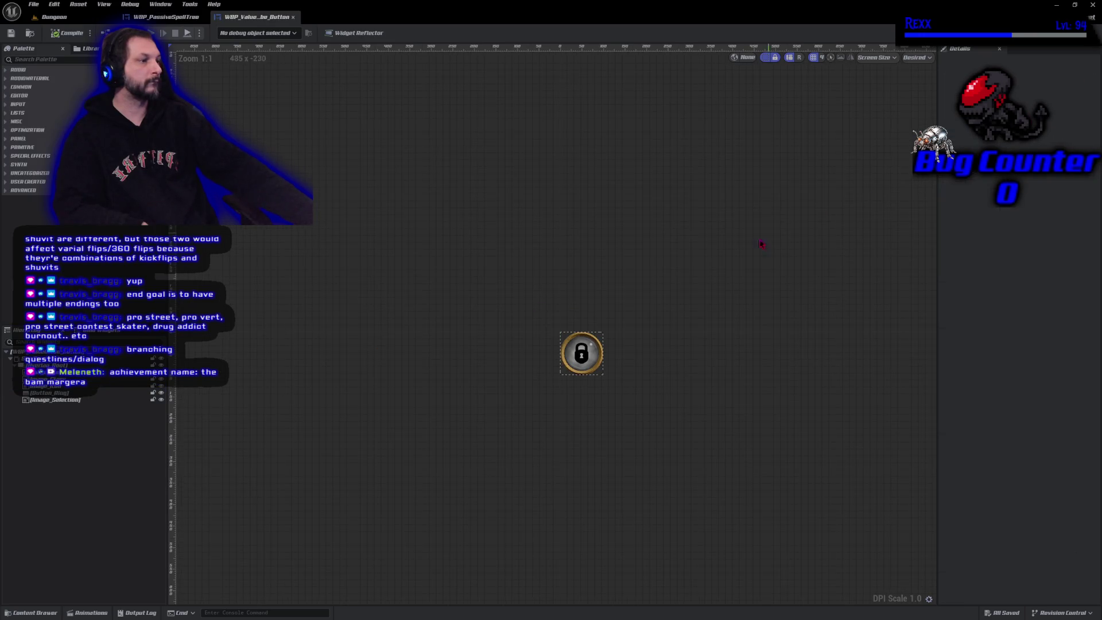
scroll(572, 442, up, 7)
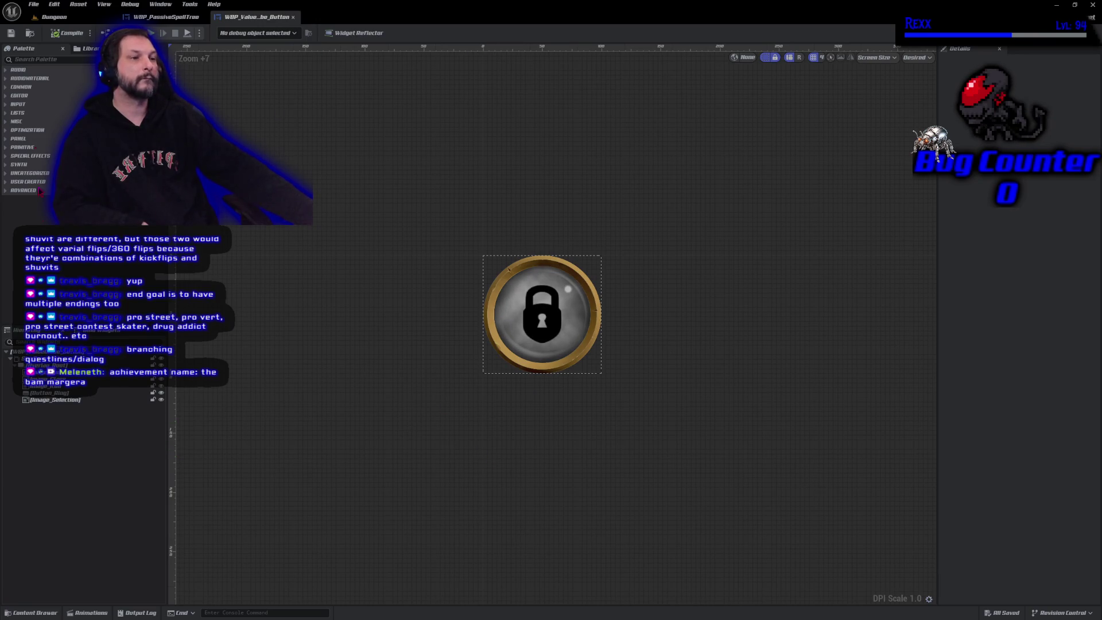
- Select the Image_Selection and Button_Ring layers in the Hierarchy
click(71, 400)
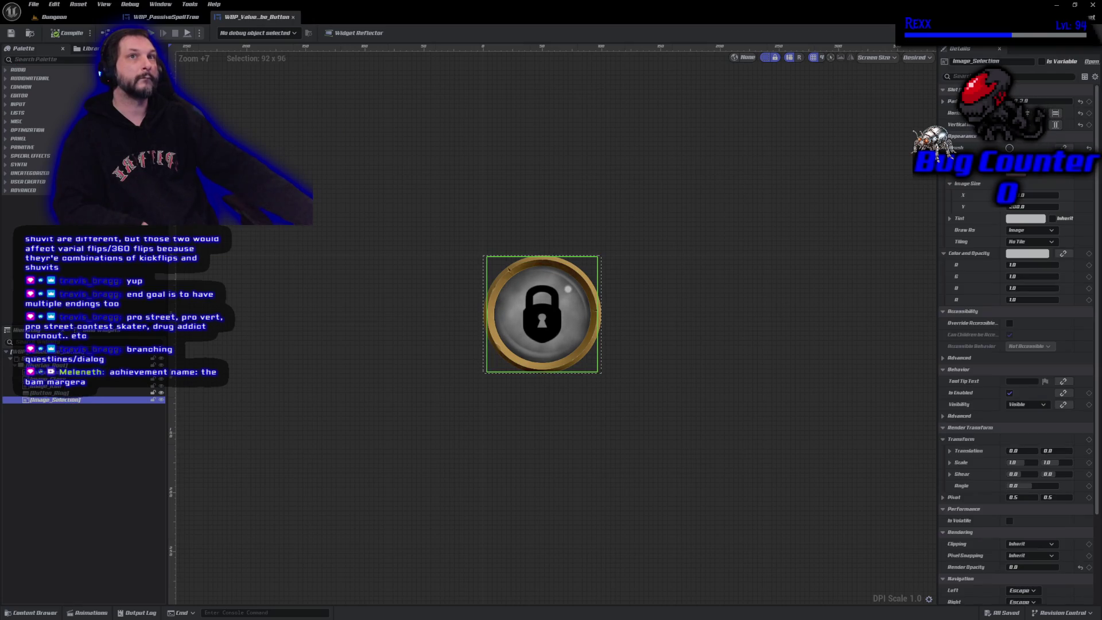
click(52, 393)
mouse_move(52, 393)
mouse_down()
mouse_move(51, 413)
mouse_move(52, 404)
mouse_up()
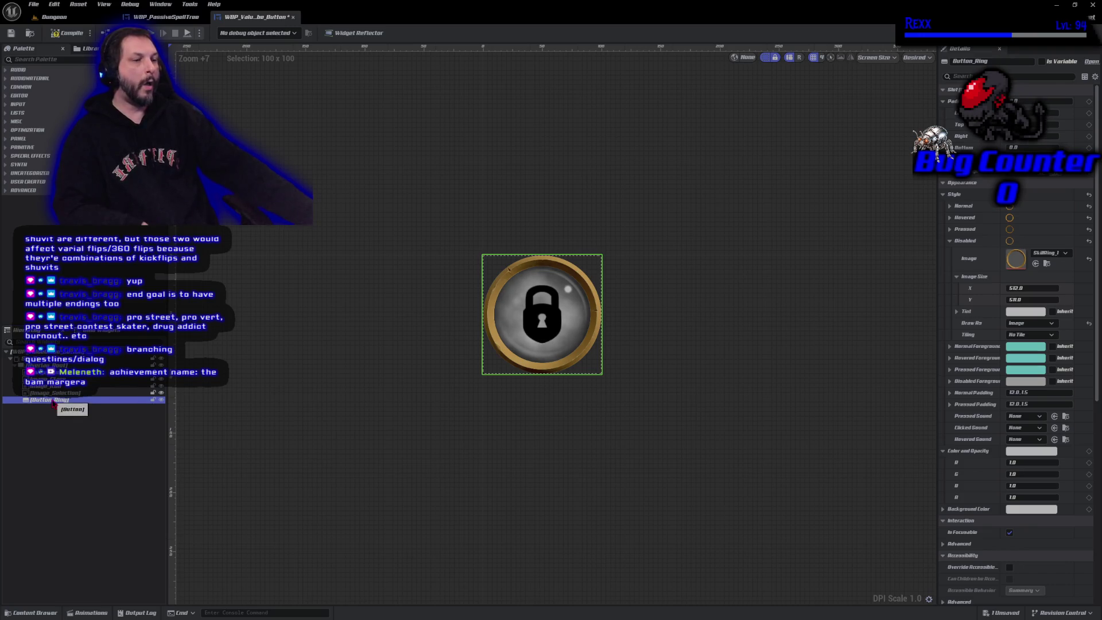
- Change Button_Ring's disabled foreground colour from white to grey, then compile and save the button widget
click(63, 33)
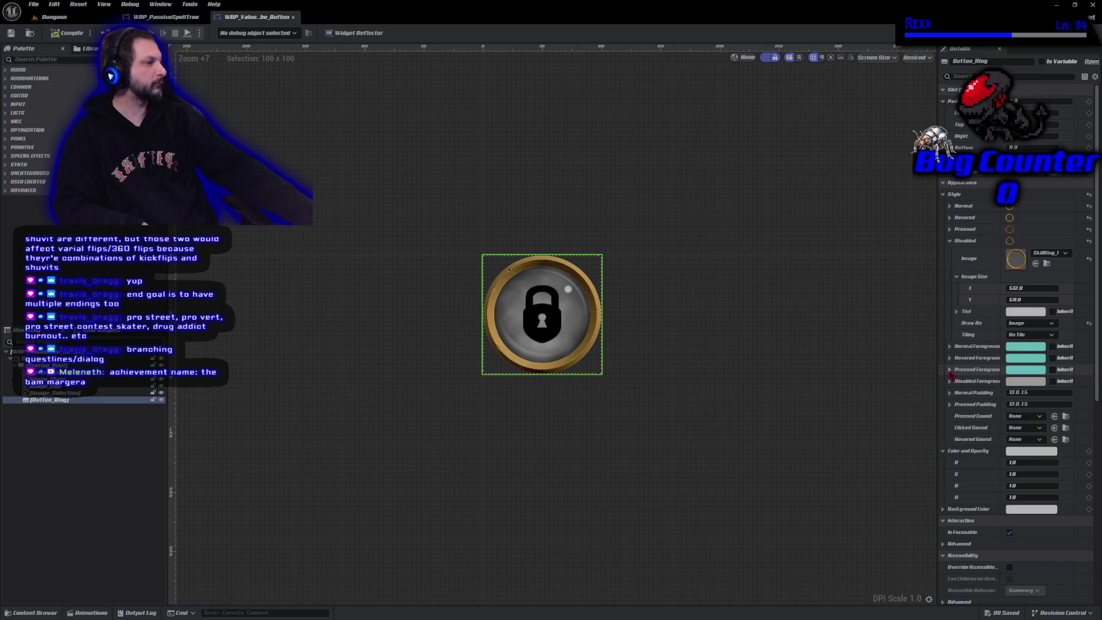
click(949, 370)
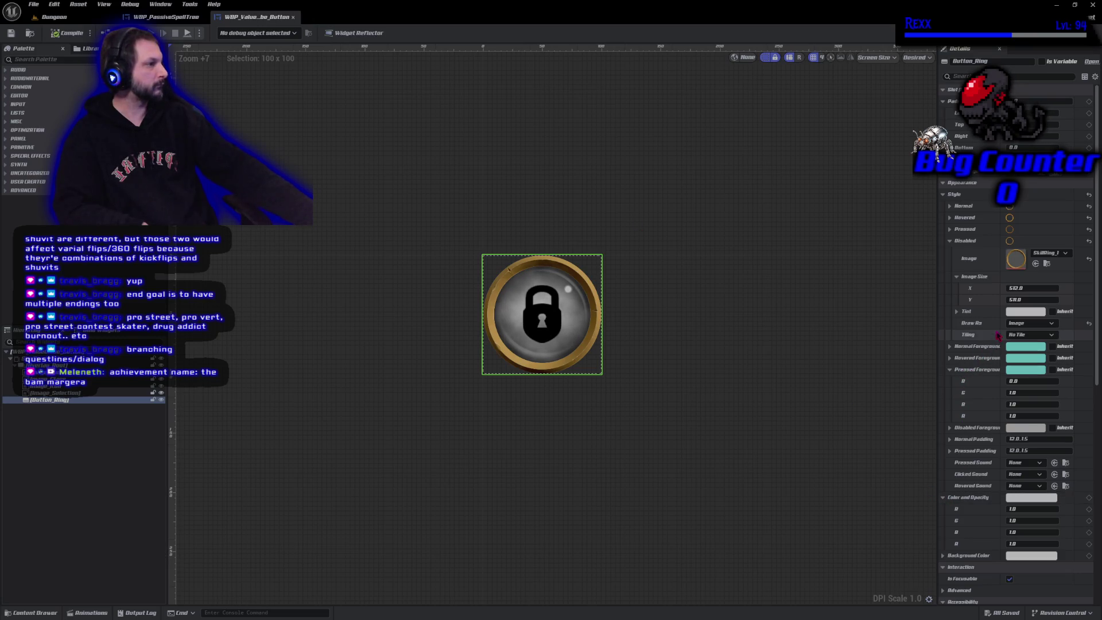
click(951, 241)
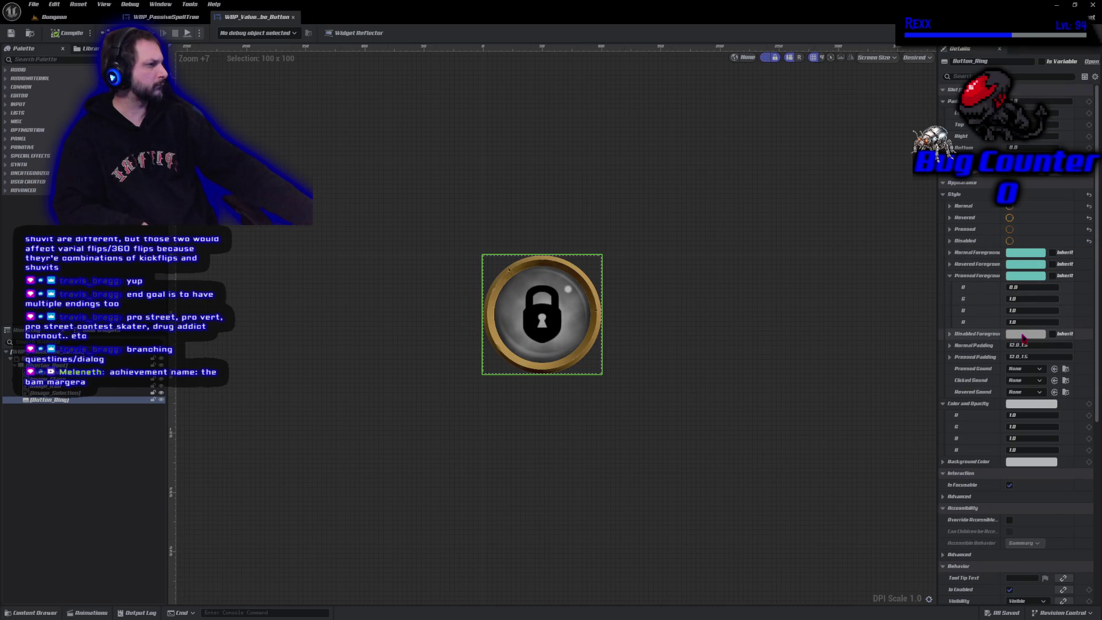
click(1023, 336)
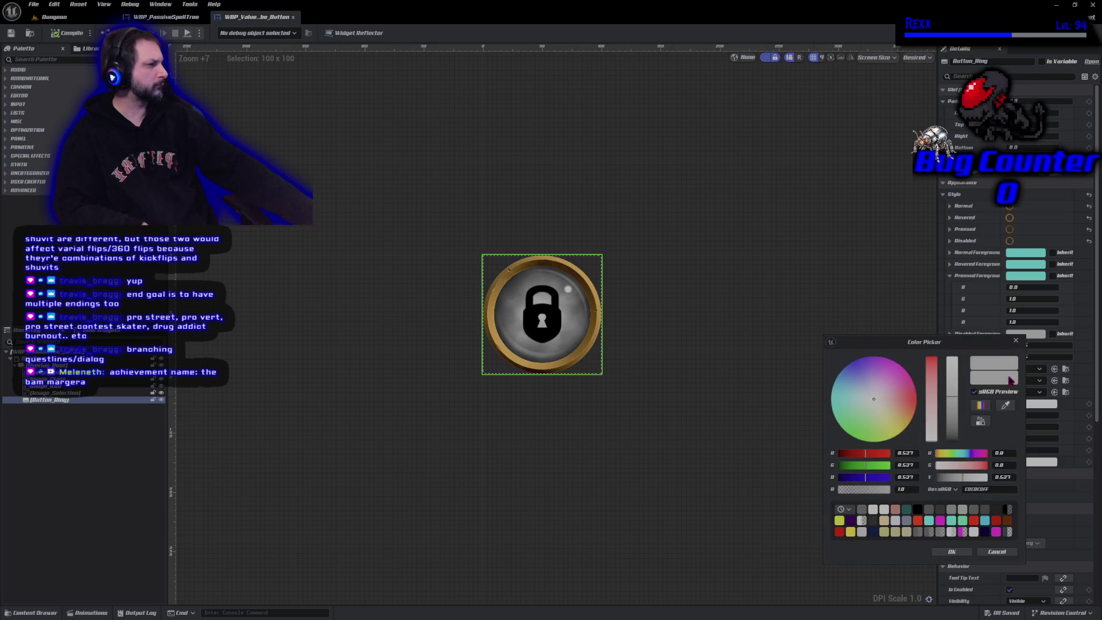
click(957, 552)
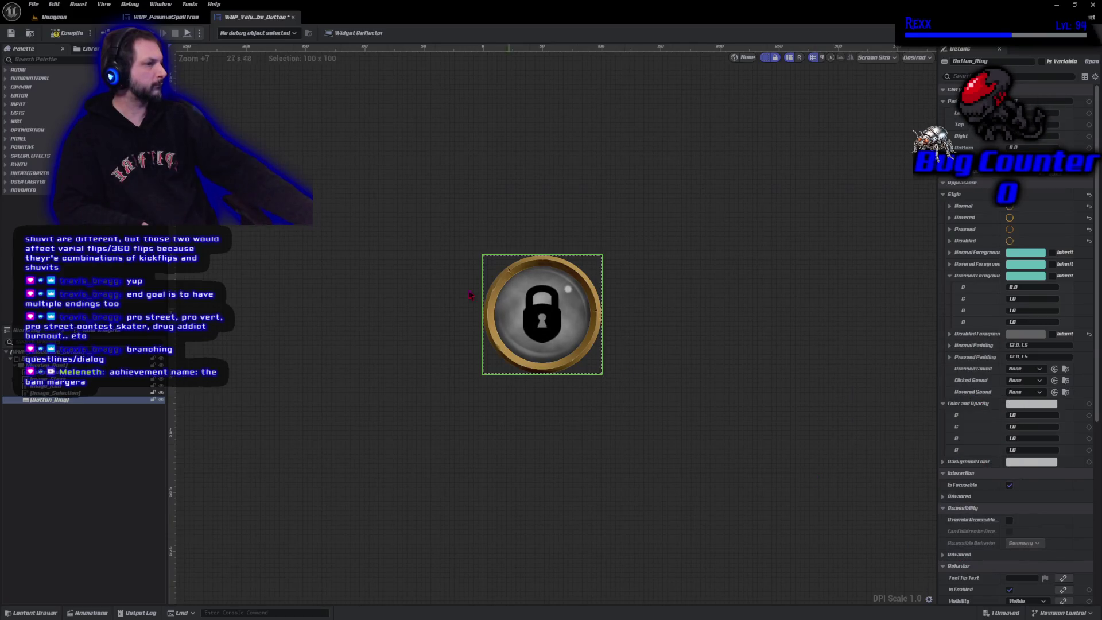
click(64, 34)
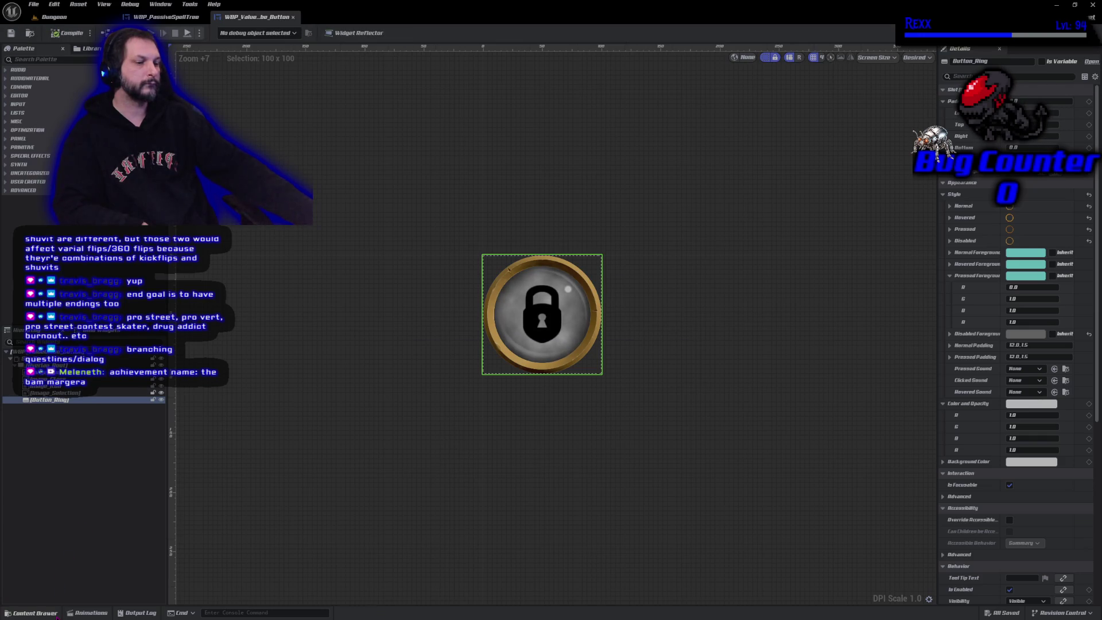
click(31, 613)
- Browse to the Blueprints/UI/Overlay folder and open WBP_Overlay
scroll(51, 545, down, 8)
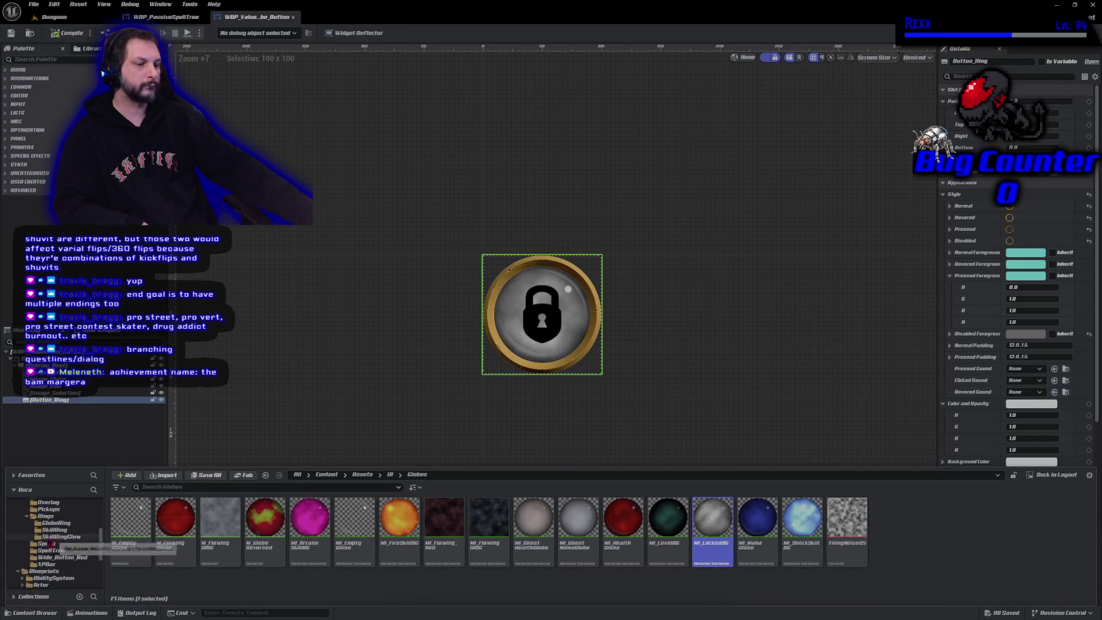
scroll(55, 543, down, 1)
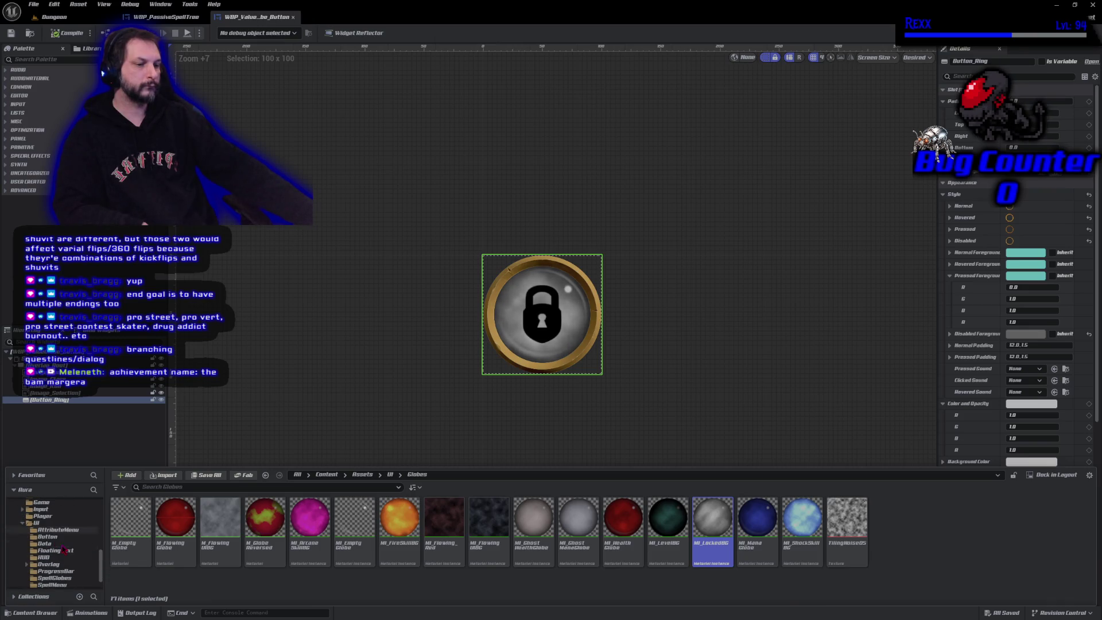
click(49, 564)
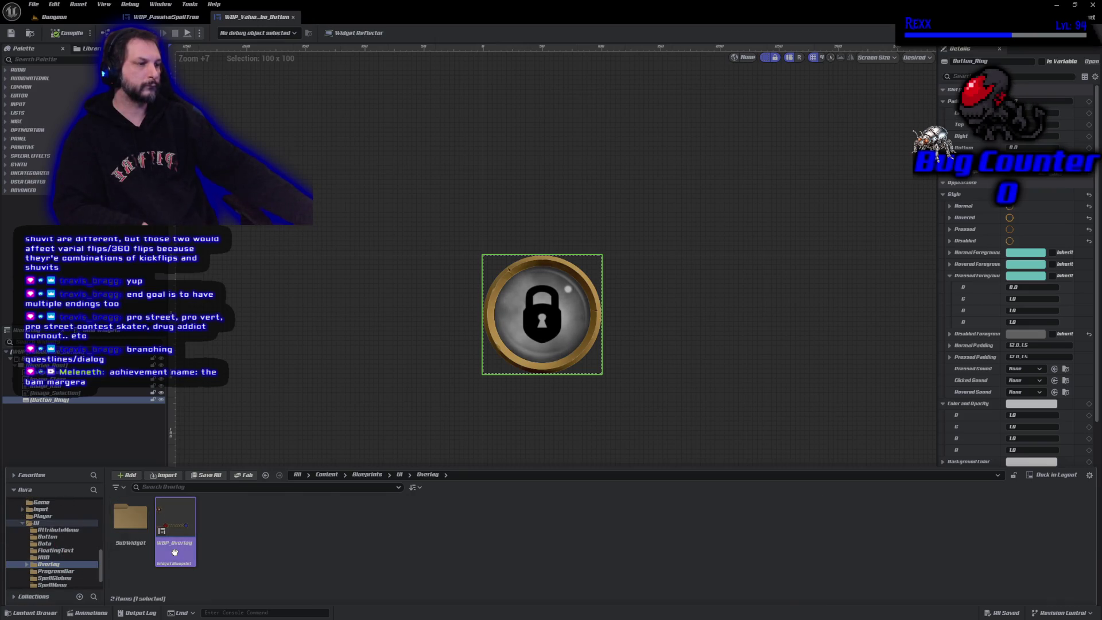
double_click(175, 534)
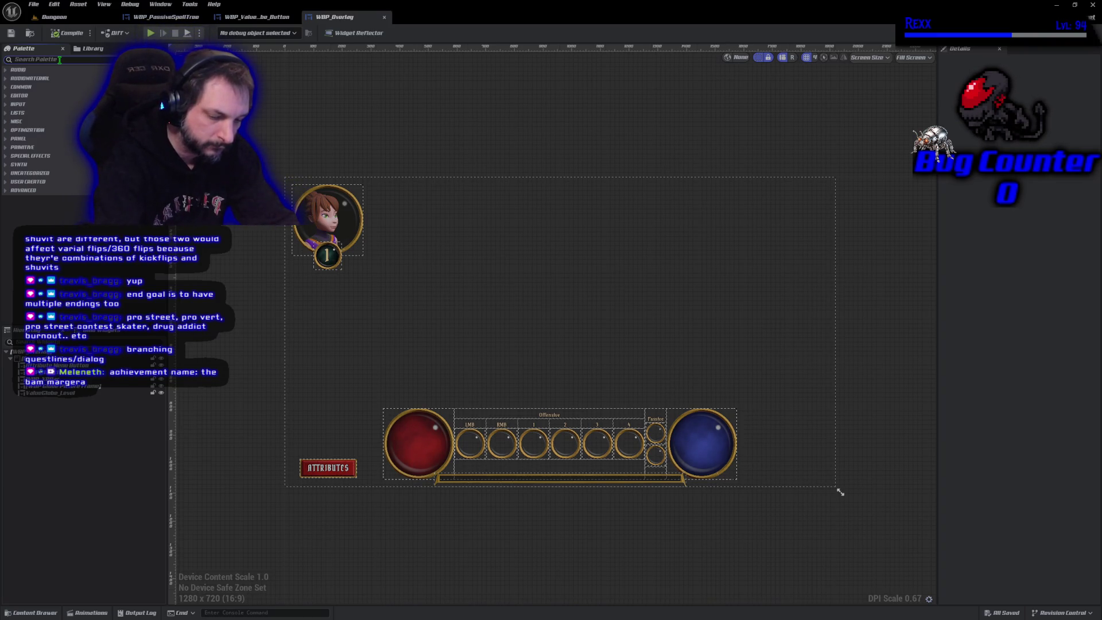
- Drag the offensive and passive spell tree widgets from the Palette onto the overlay canvas
text(off)
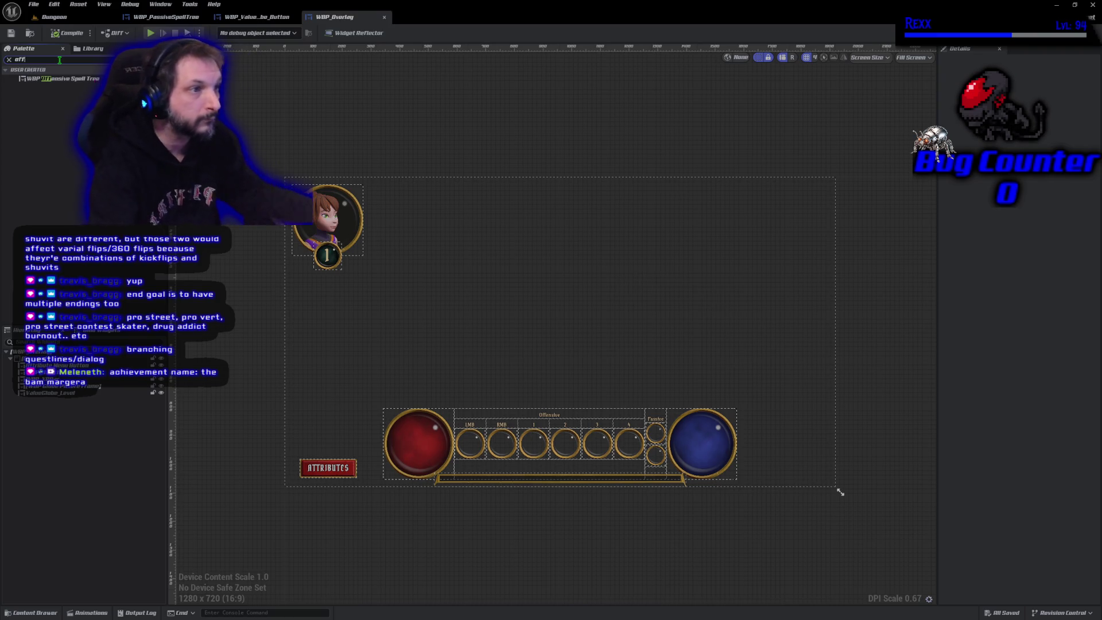
mouse_move(58, 78)
mouse_down()
mouse_move(661, 229)
mouse_move(589, 208)
mouse_up()
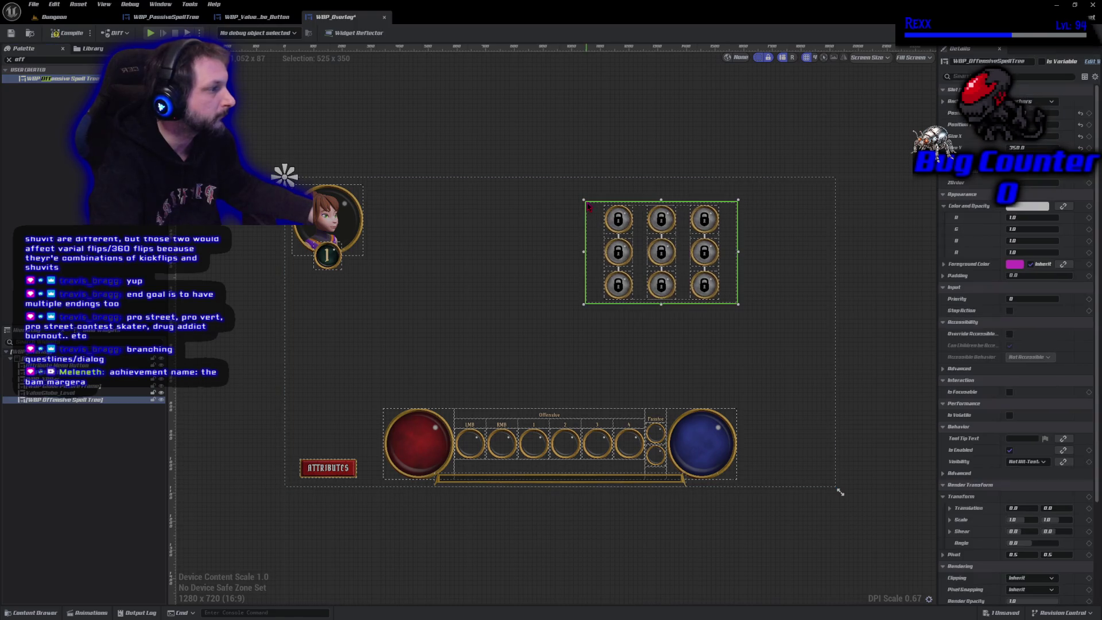
click(21, 59)
text(pass)
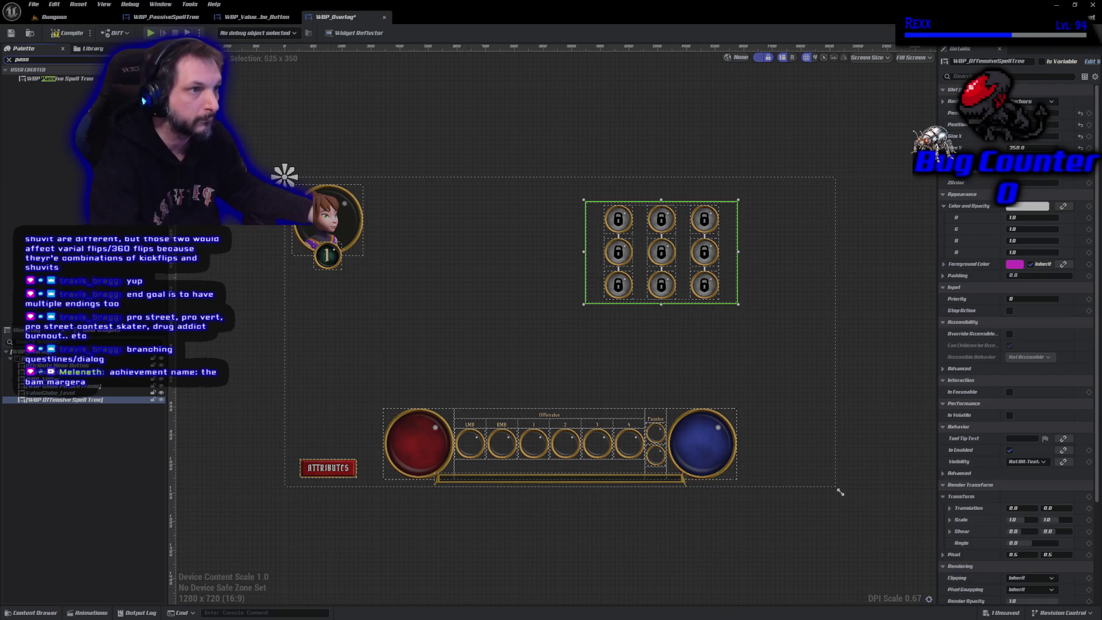
mouse_move(52, 79)
mouse_down()
mouse_move(468, 322)
mouse_move(625, 361)
mouse_move(557, 315)
mouse_up()
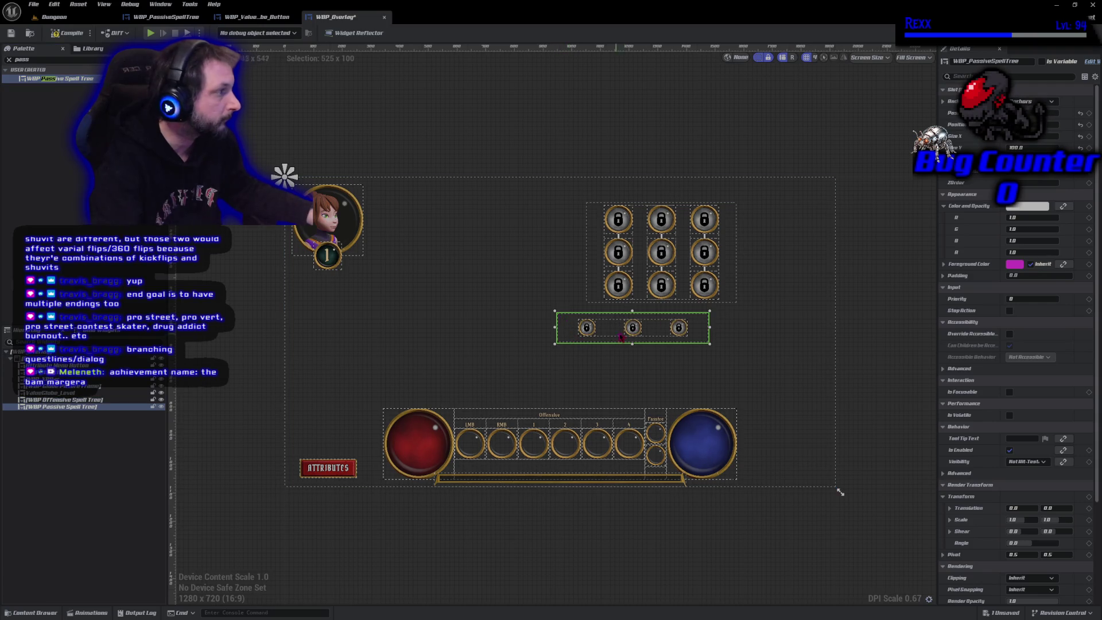
- Set the offensive lock grid's Position X to 1017 and align the passive row beneath it
click(665, 286)
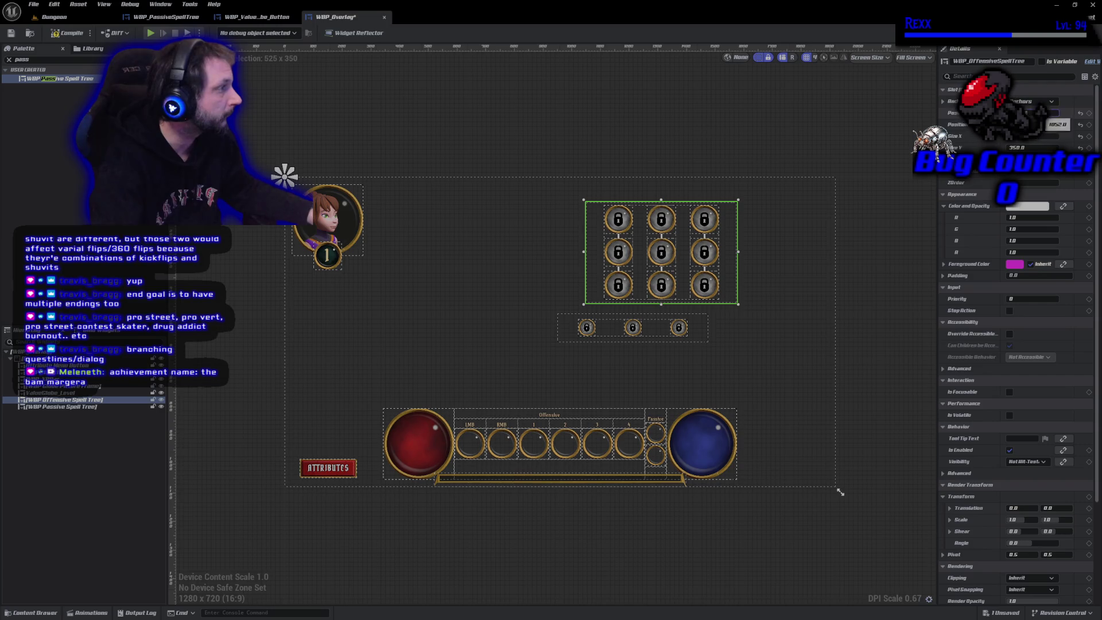
text(1017)
key(Return)
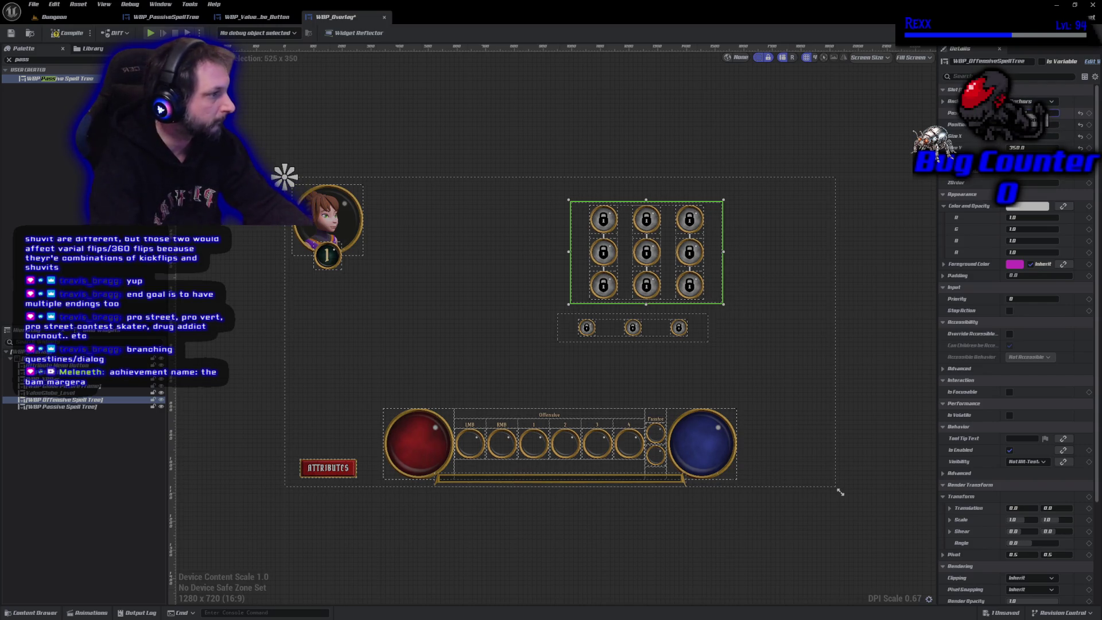
click(672, 332)
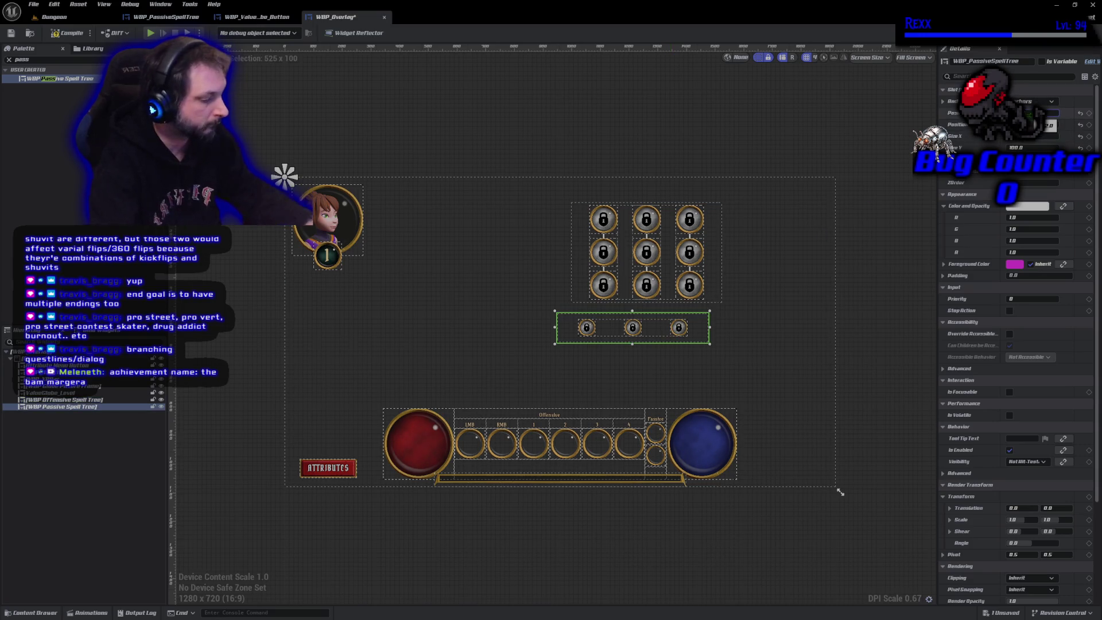
key(Right)
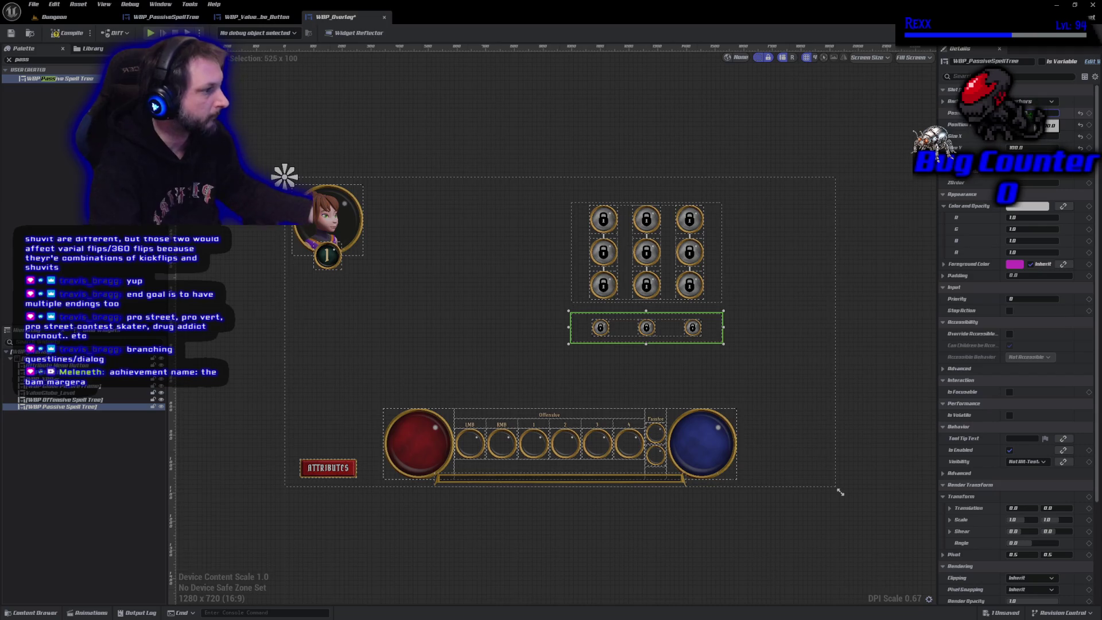
- Compile and save the overlay, preview the HUD in a game session, then close and stop it
click(54, 33)
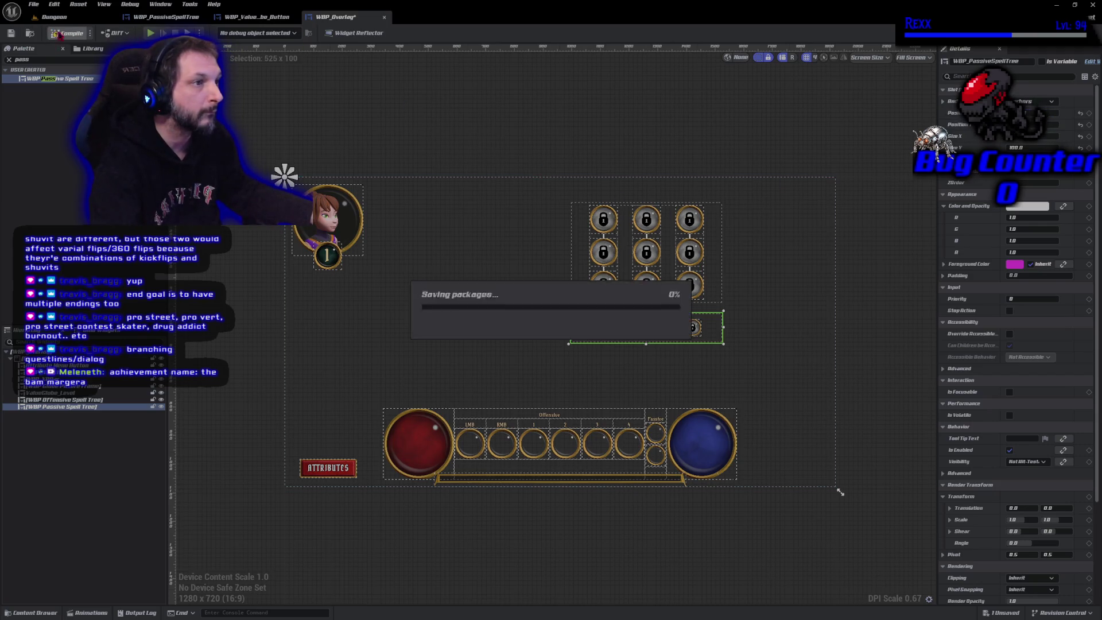
click(151, 32)
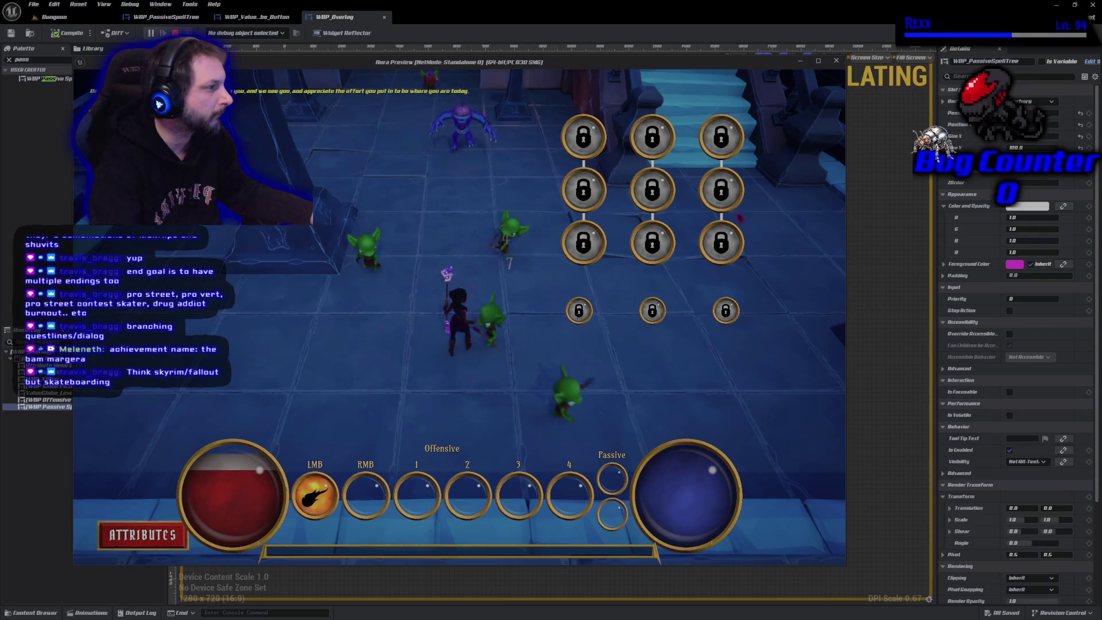
key(Escape)
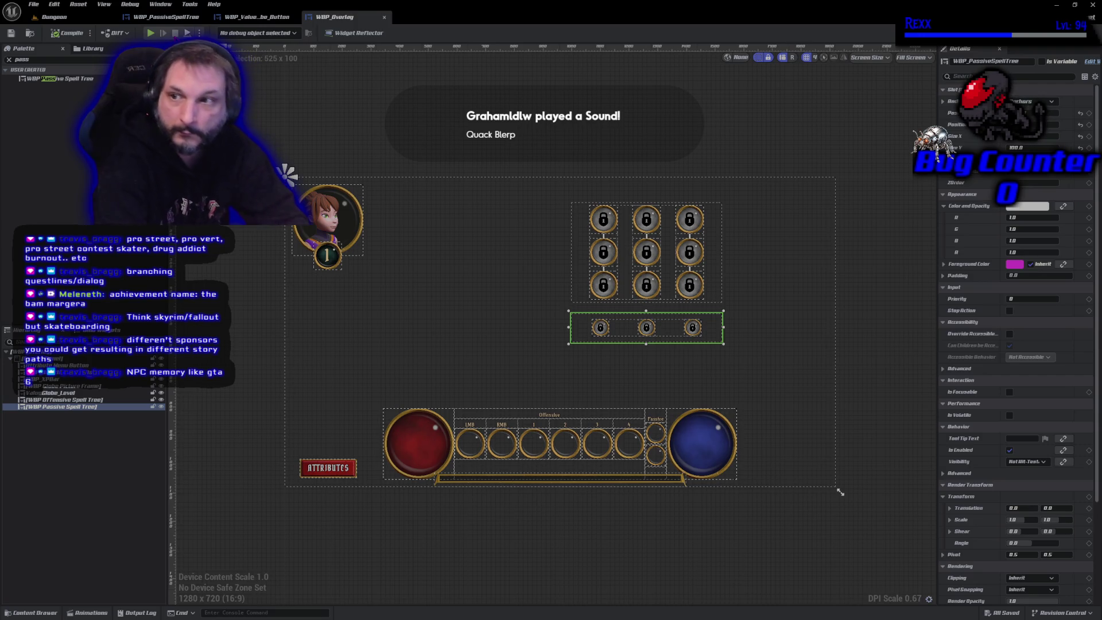
click(175, 34)
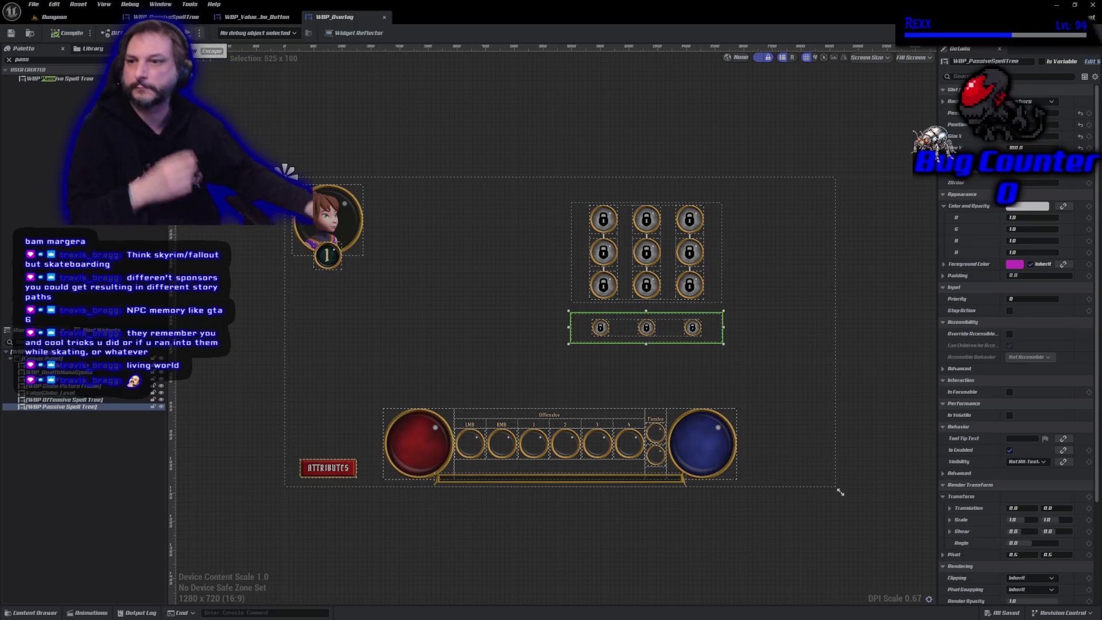
- End the play session, select the overlay's root CanvasPanel, and switch to GitHub Desktop
click(166, 33)
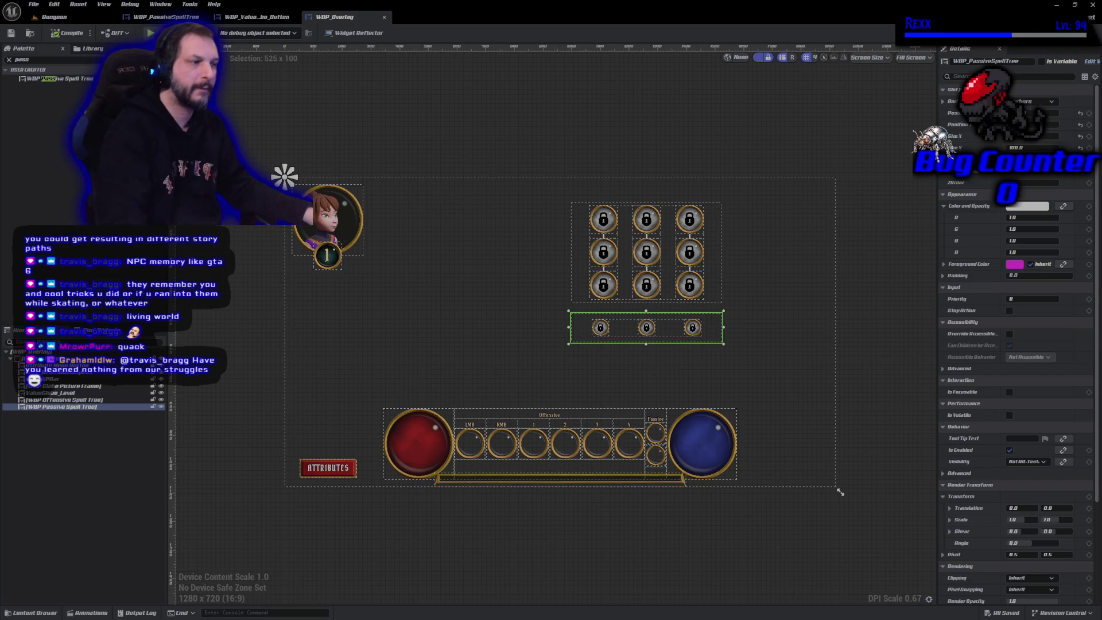
click(459, 237)
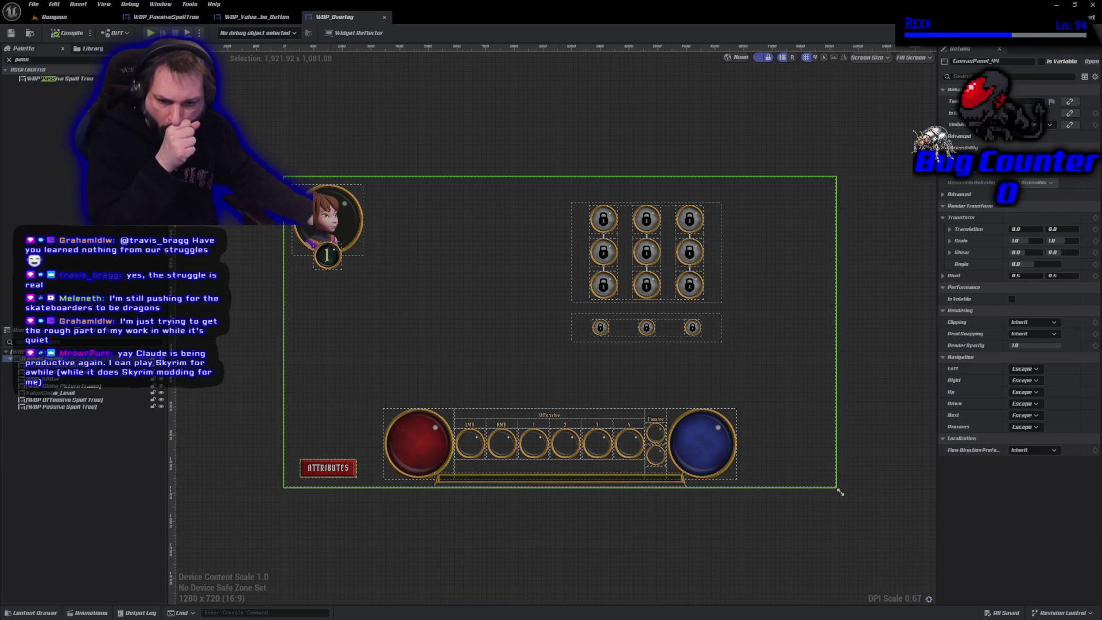
key(alt+Tab)
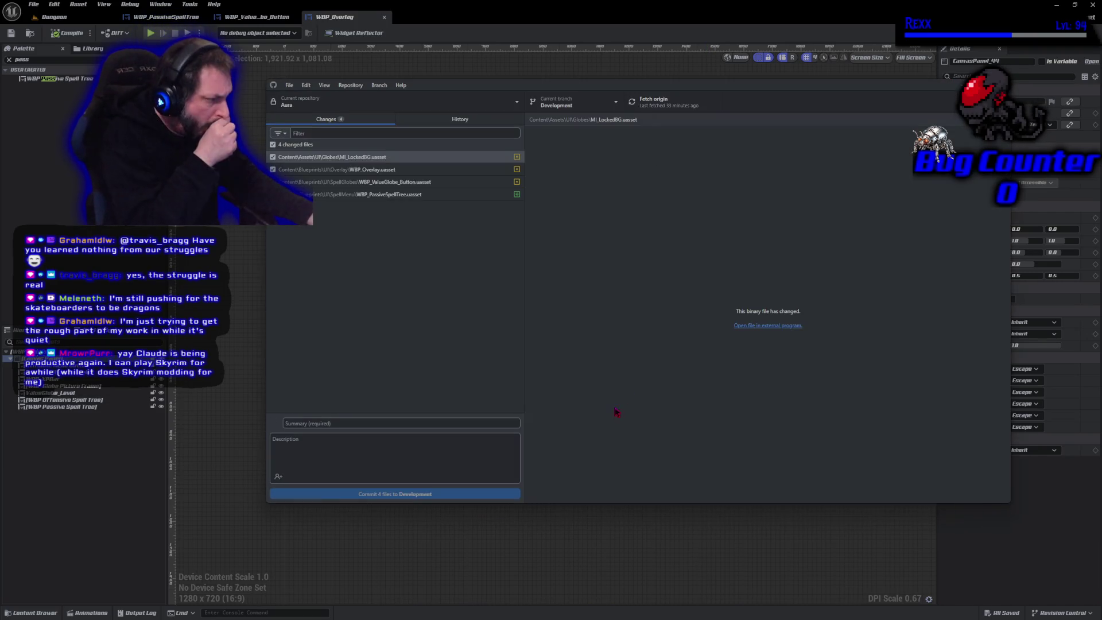
- Commit the 4 files to Development with summary 'Passive Spell Tree' and push to origin
click(466, 420)
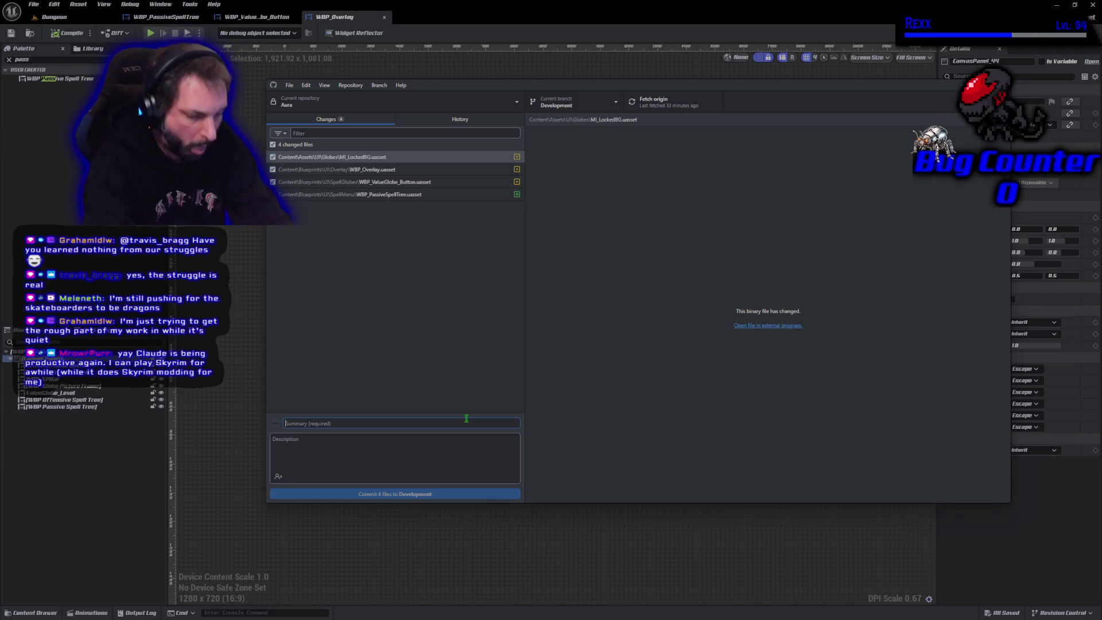
text(Passive Spell T)
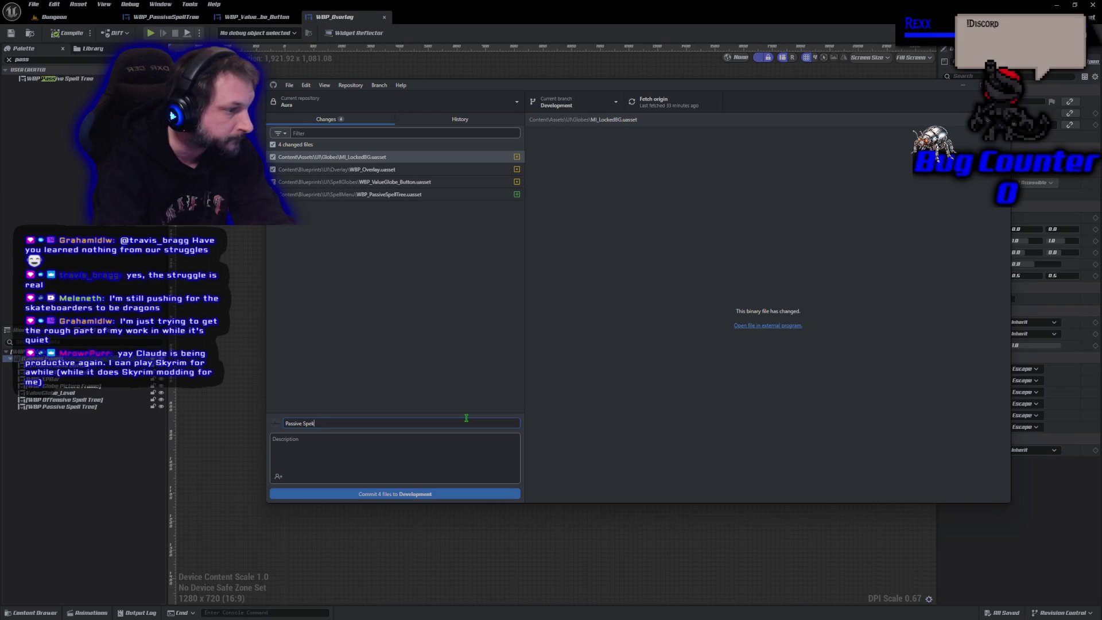
text(ree)
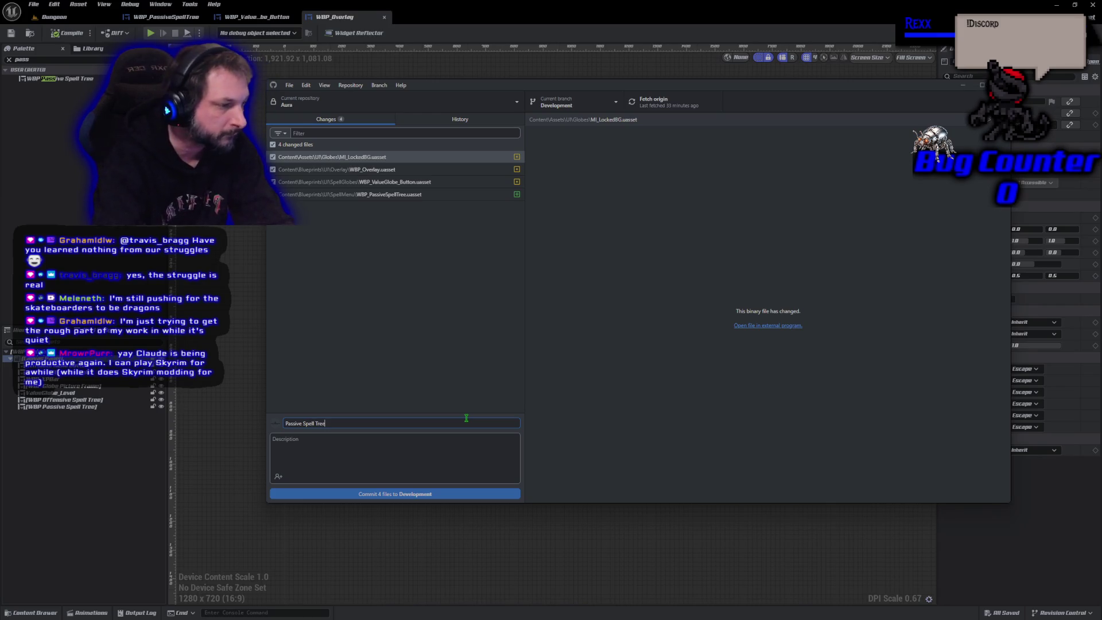
click(431, 494)
click(867, 201)
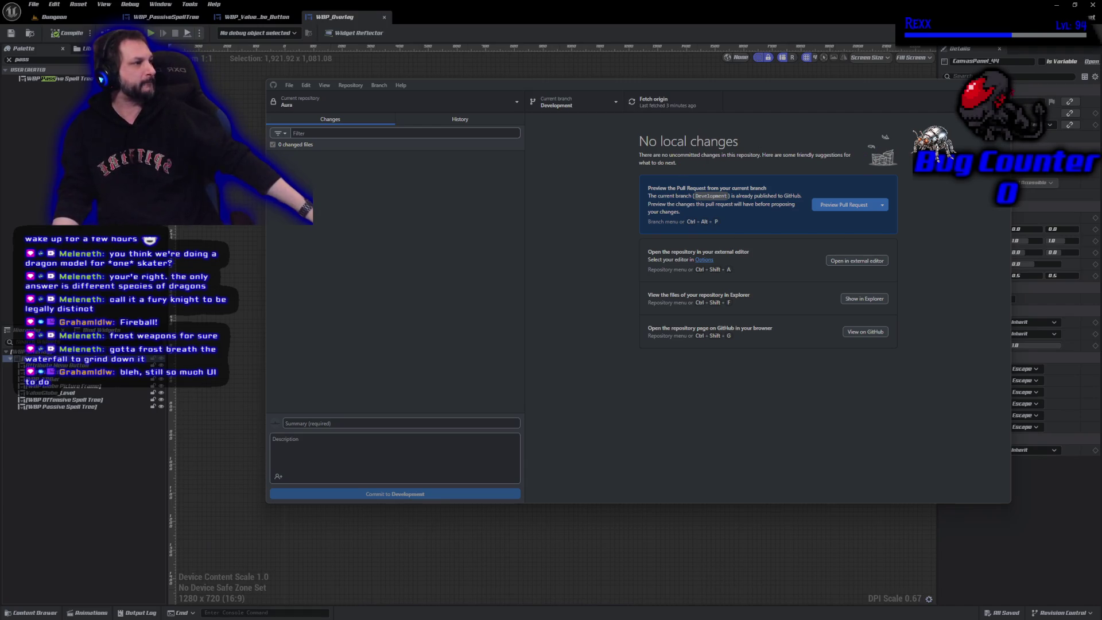
- Switch back to the Unreal Engine widget editor
key(alt+Tab)
- Select the passive spell row, then start a Play-In-Editor session in the Dungeon level
scroll(632, 354, up, 2)
scroll(632, 355, up, 6)
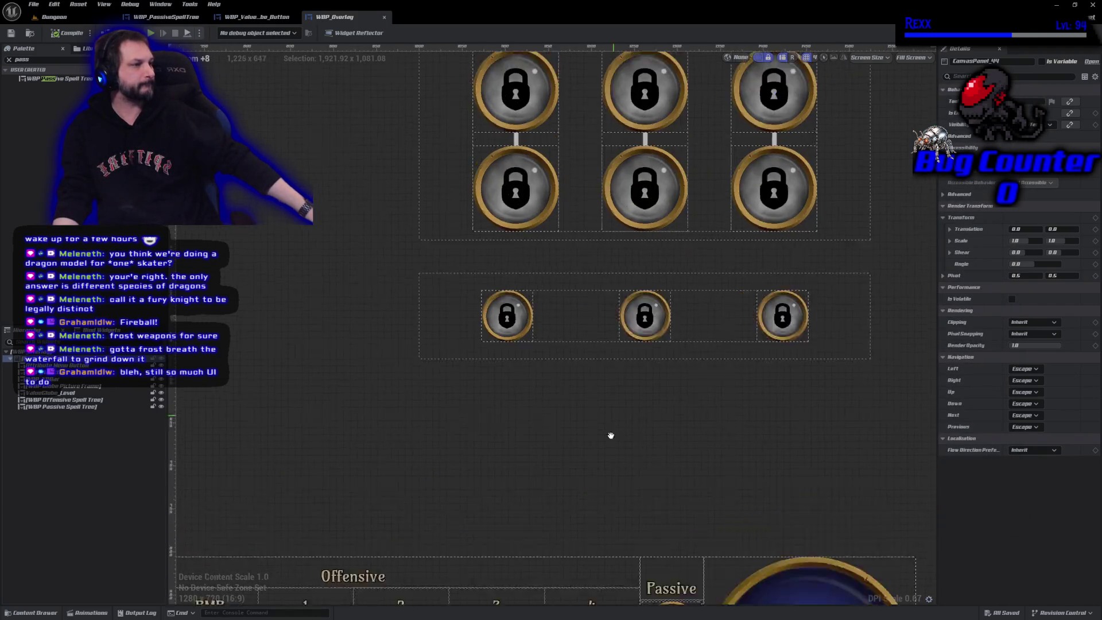
click(515, 514)
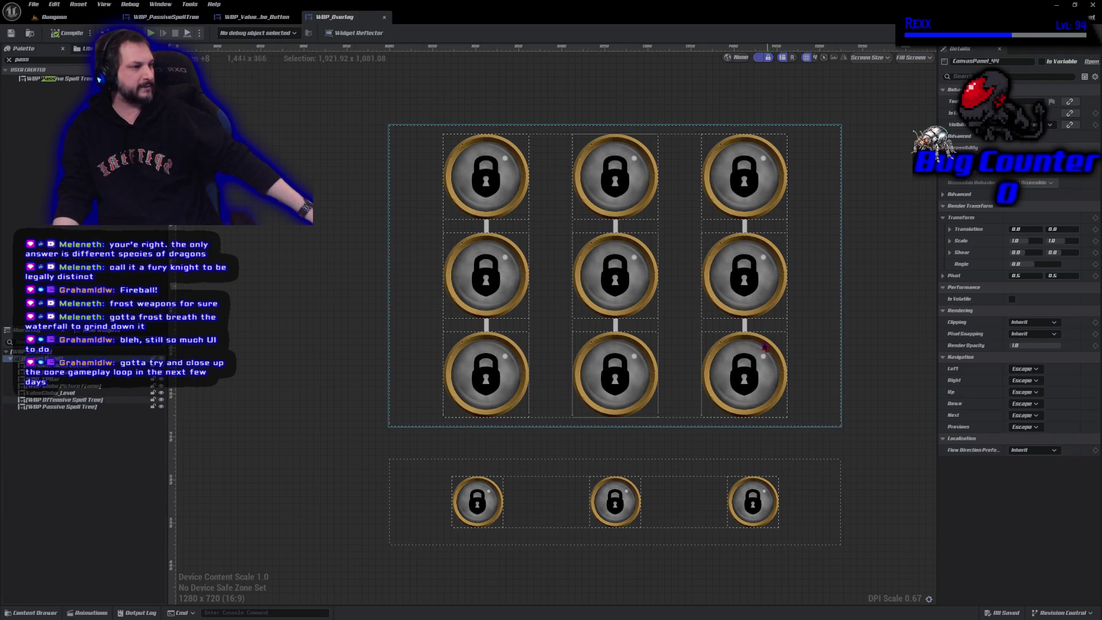
click(55, 17)
click(218, 32)
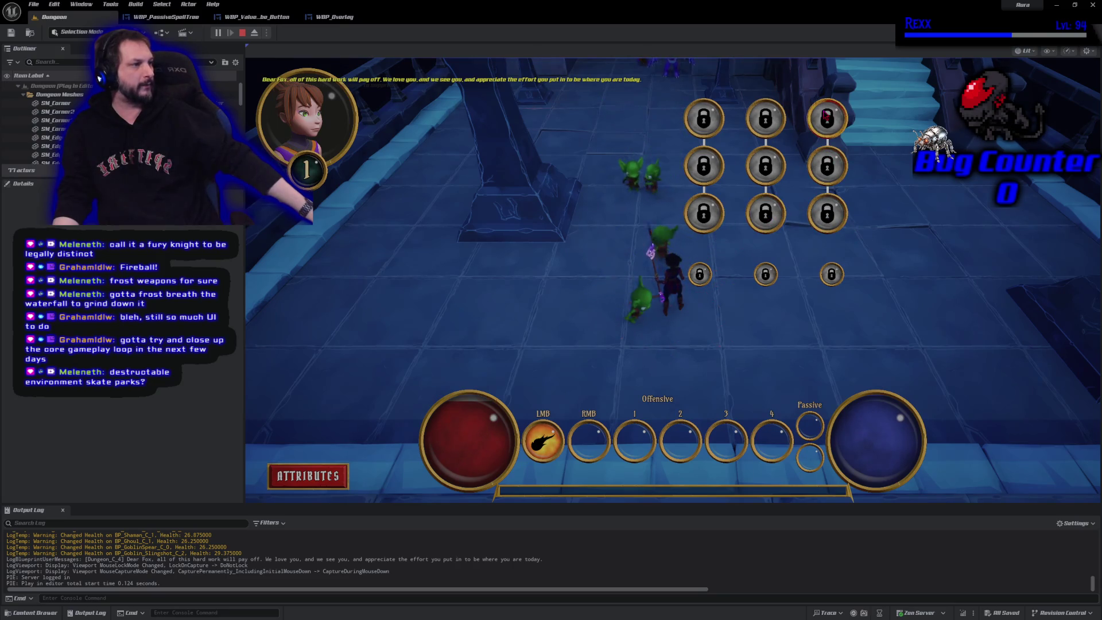
- Stop the game and return to the WBP_Overlay widget blueprint
click(242, 35)
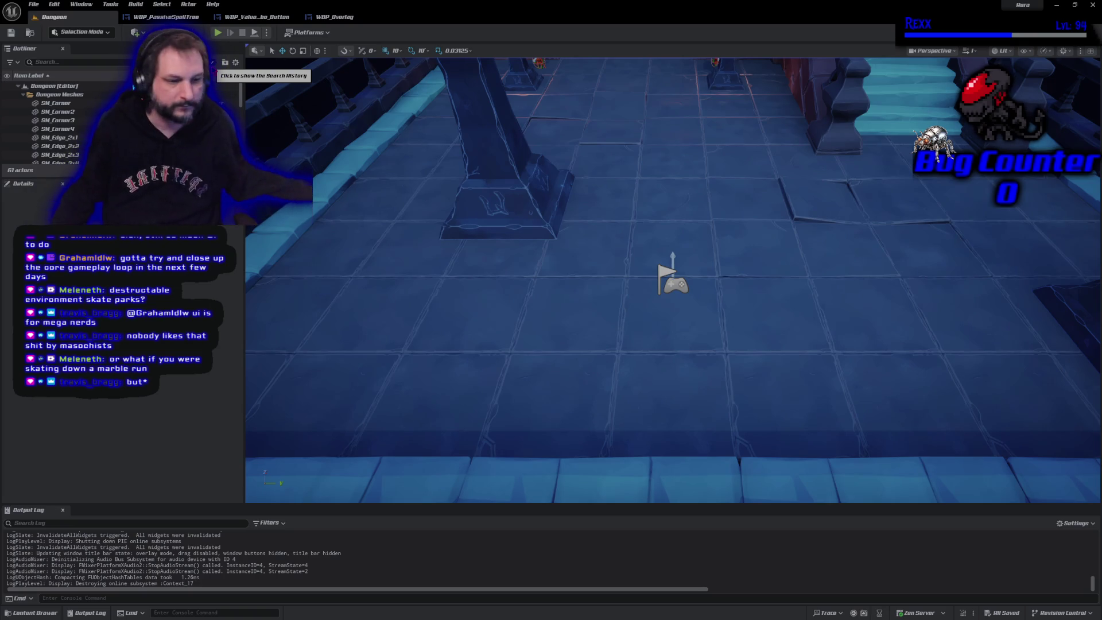
click(335, 16)
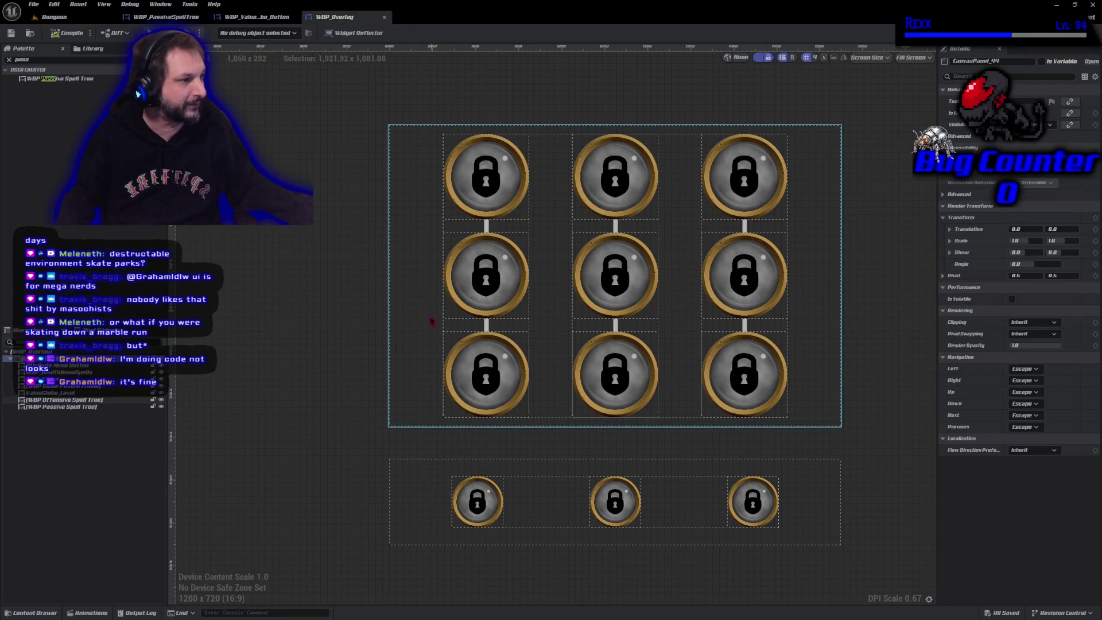
scroll(413, 344, up, 3)
mouse_move(301, 345)
mouse_down()
mouse_move(291, 347)
mouse_move(286, 330)
mouse_move(290, 338)
mouse_up()
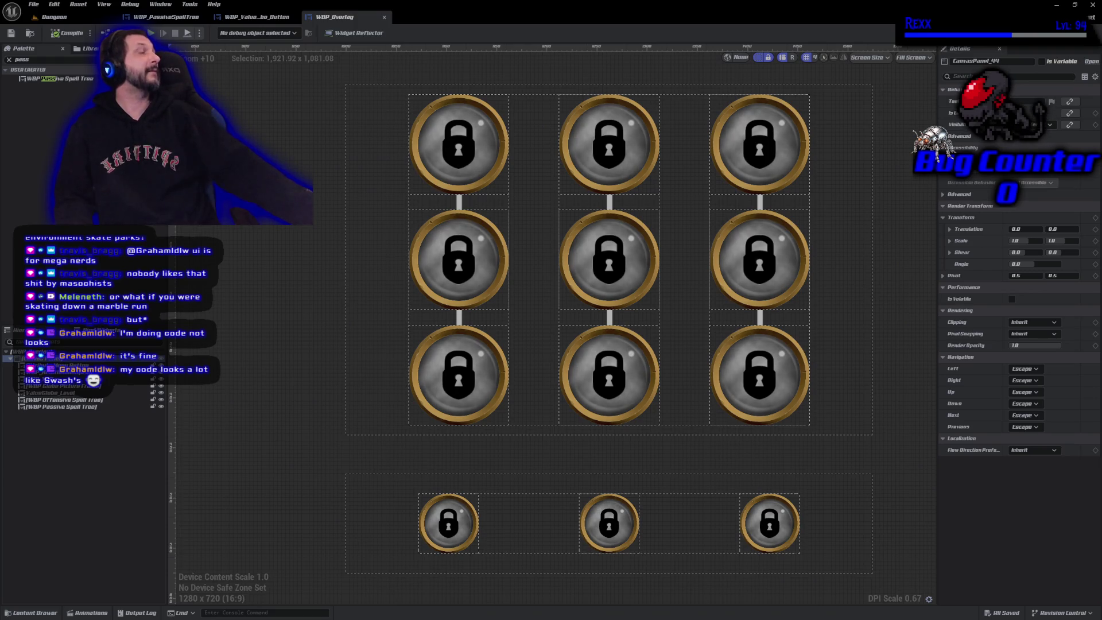
scroll(431, 251, down, 1)
scroll(431, 252, down, 3)
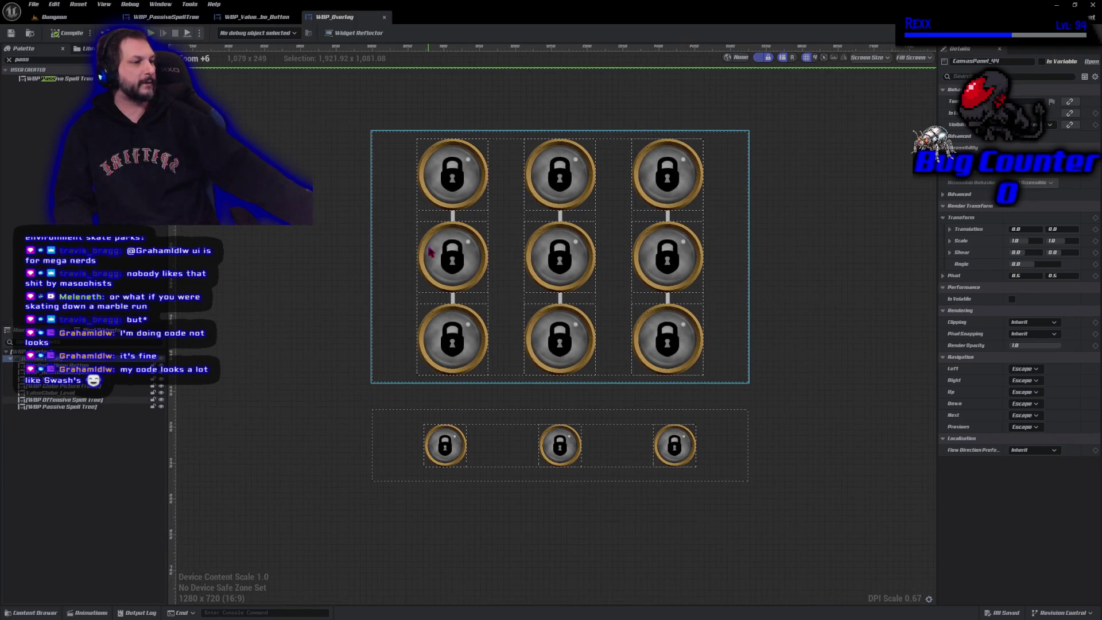
drag(322, 375, 325, 343)
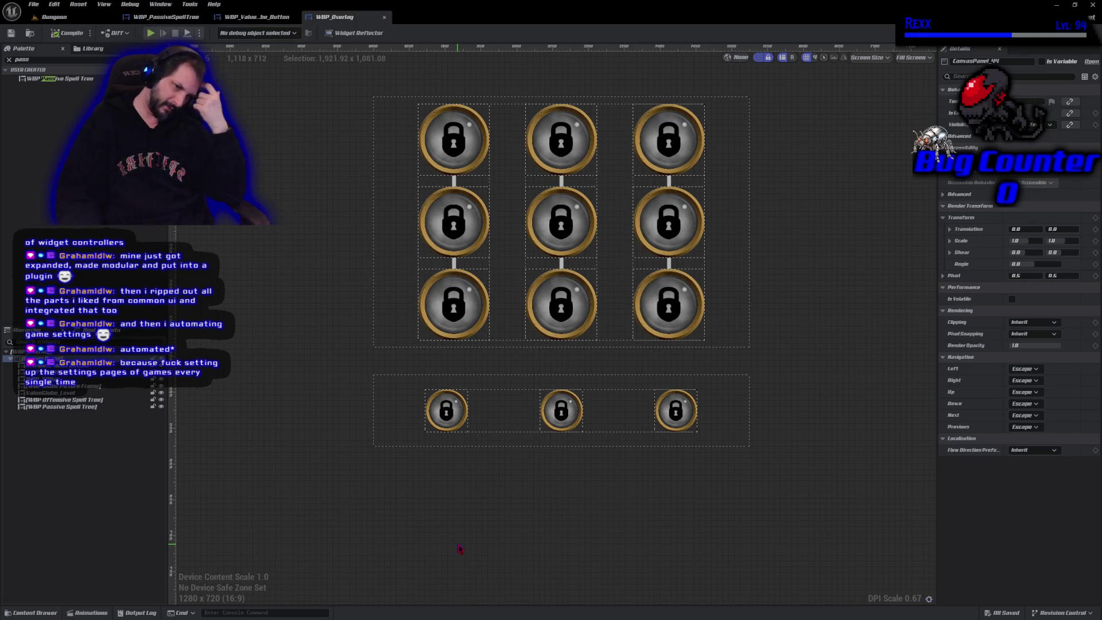
mouse_move(282, 312)
mouse_down()
mouse_move(279, 332)
mouse_move(313, 374)
mouse_up()
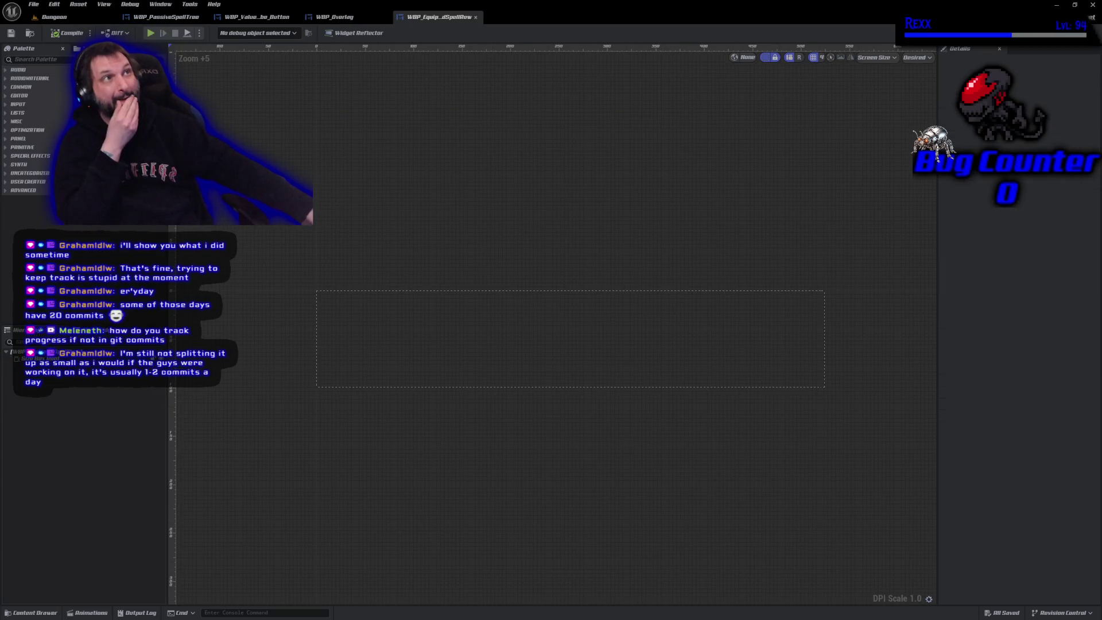
- Open WBP_HealthManaSpells from the Content Drawer's Overlay > SubWidget folder for reference
click(32, 612)
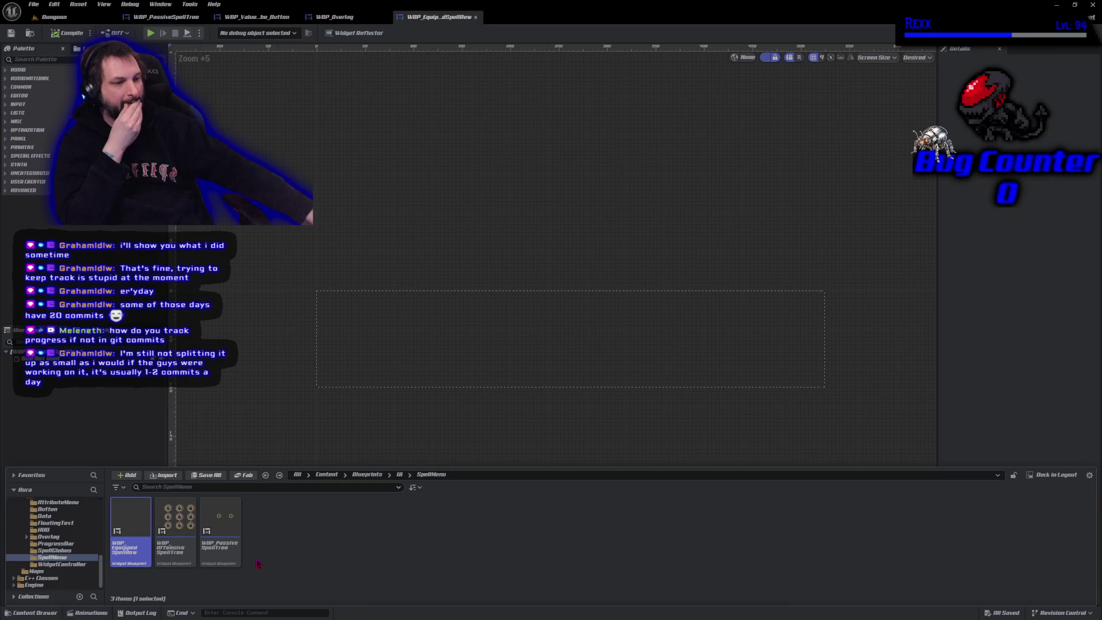
click(49, 536)
double_click(124, 548)
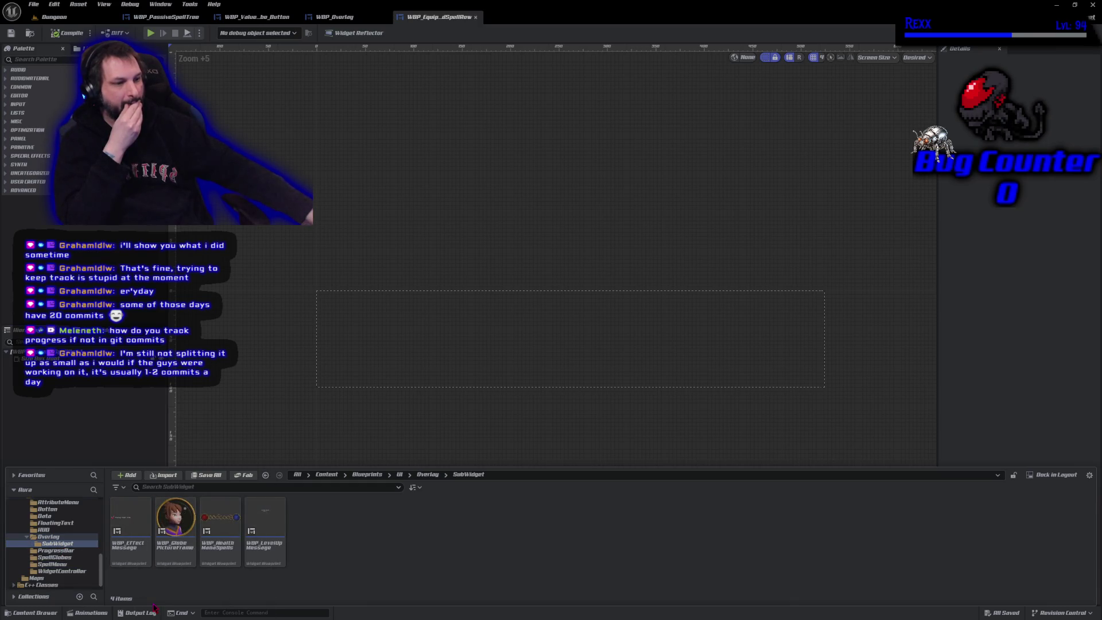
double_click(221, 545)
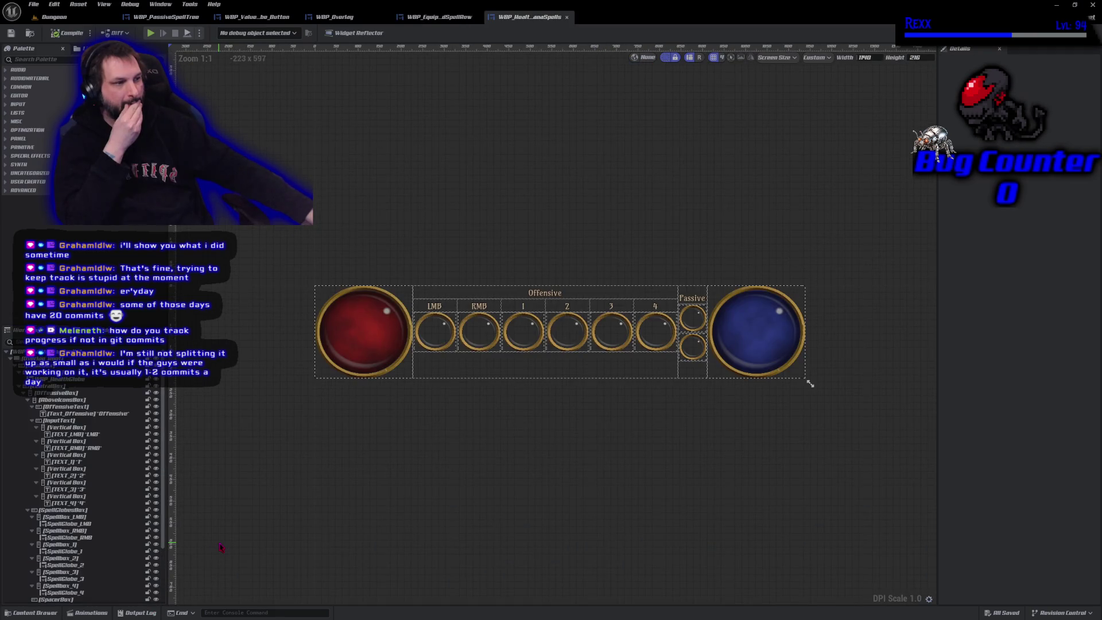
- Zoom into the HealthManaSpells globe layout, then return to the equipped spell row widget
scroll(476, 396, up, 2)
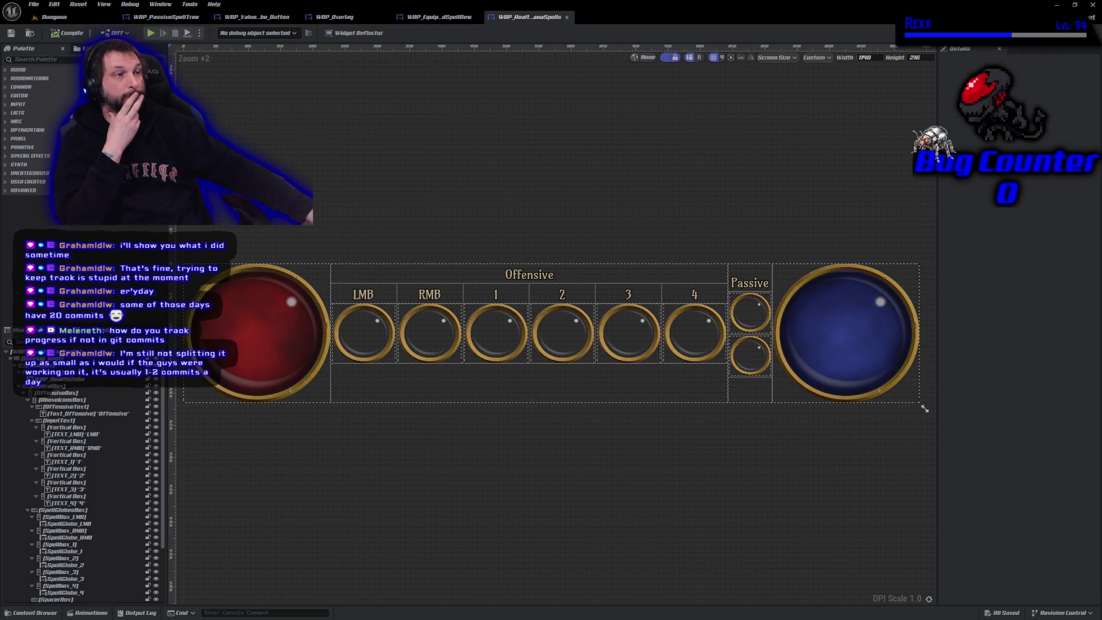
click(439, 17)
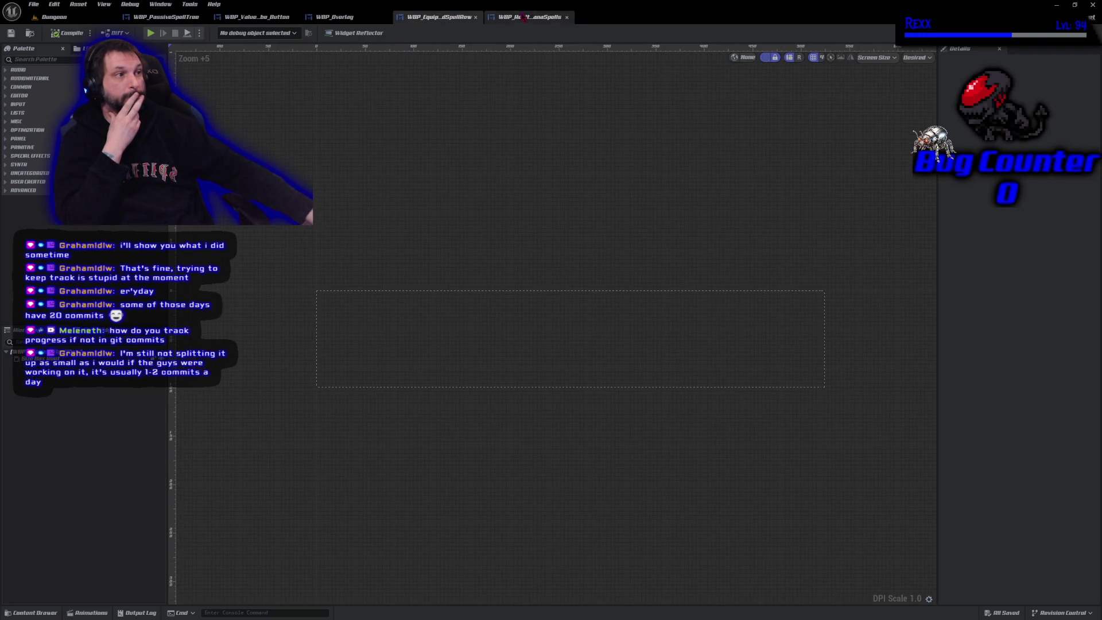
- Move the spell row tab last, add a Wrap Box filling its 525 x 100 frame, and compile
click(534, 18)
drag(439, 16, 516, 26)
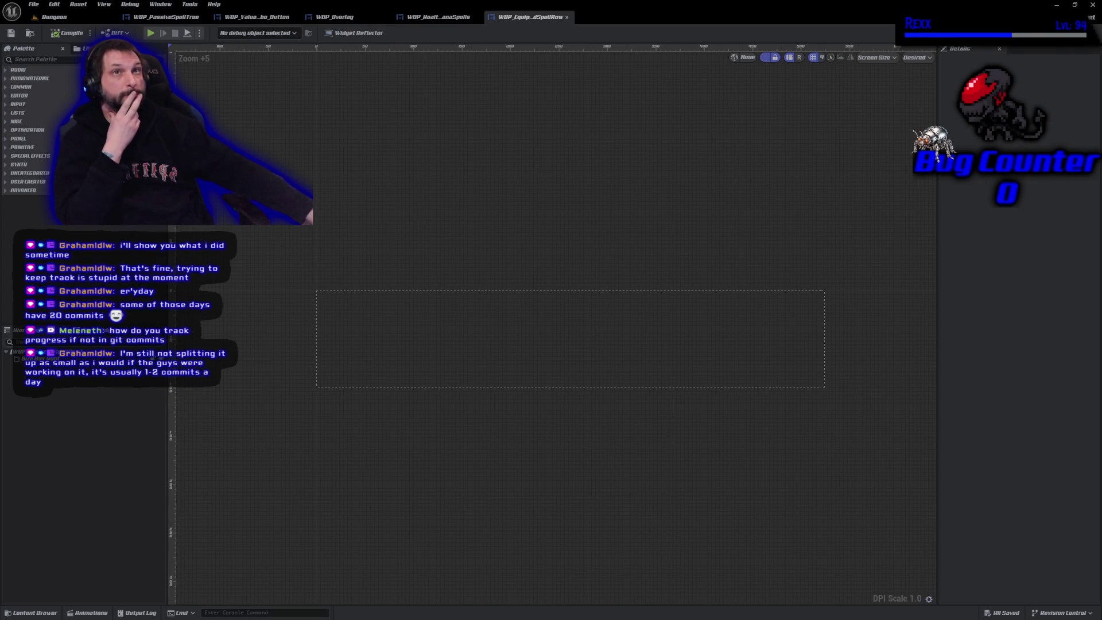
click(75, 60)
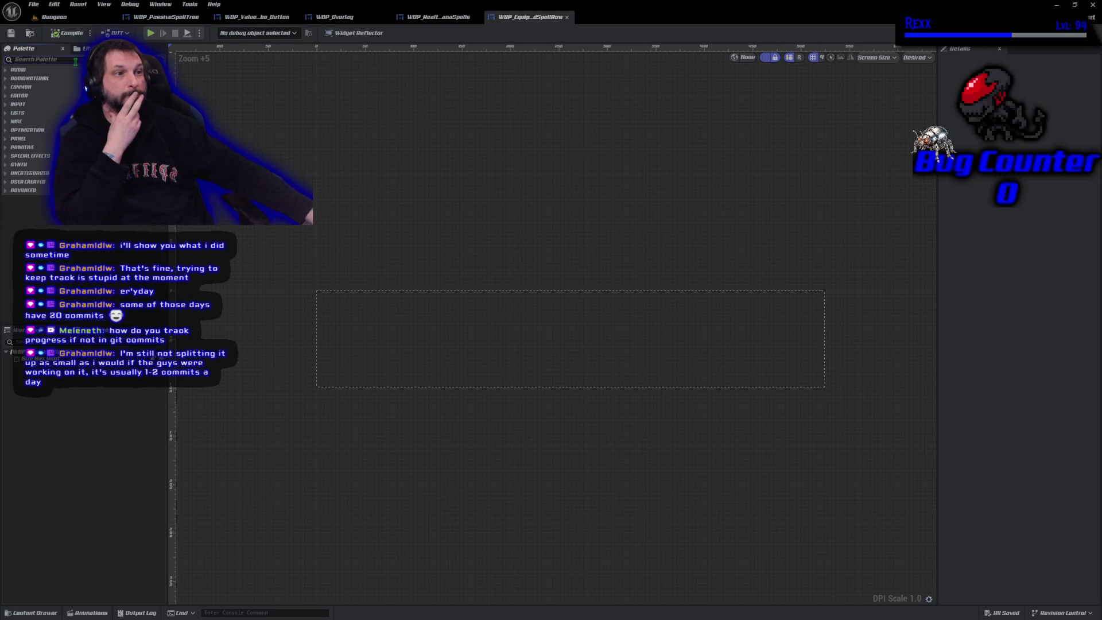
text(wrap)
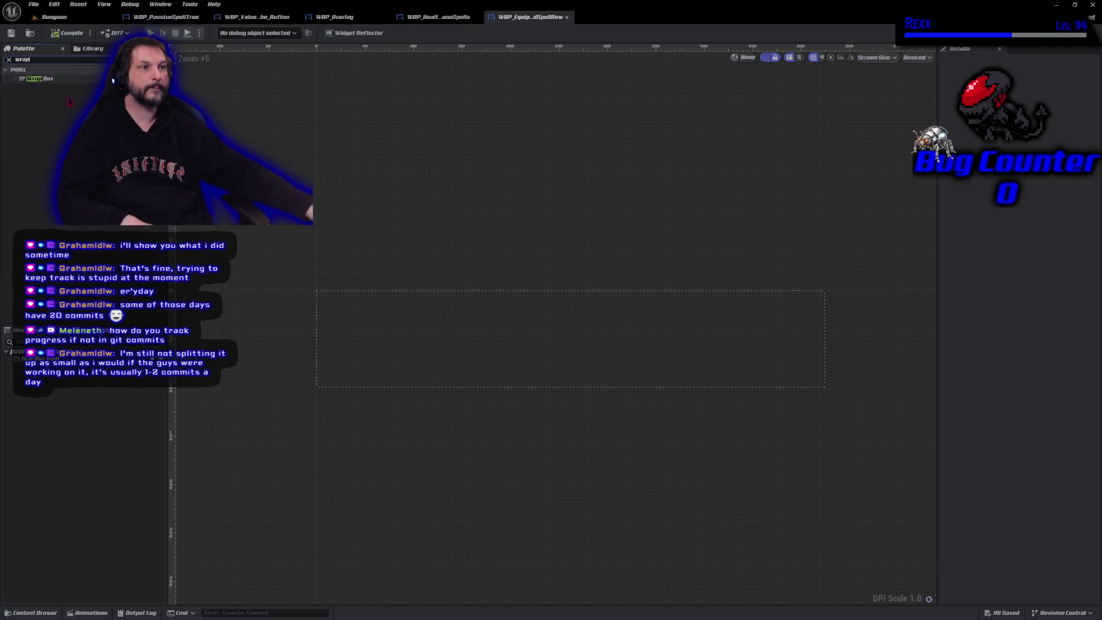
drag(49, 80, 63, 368)
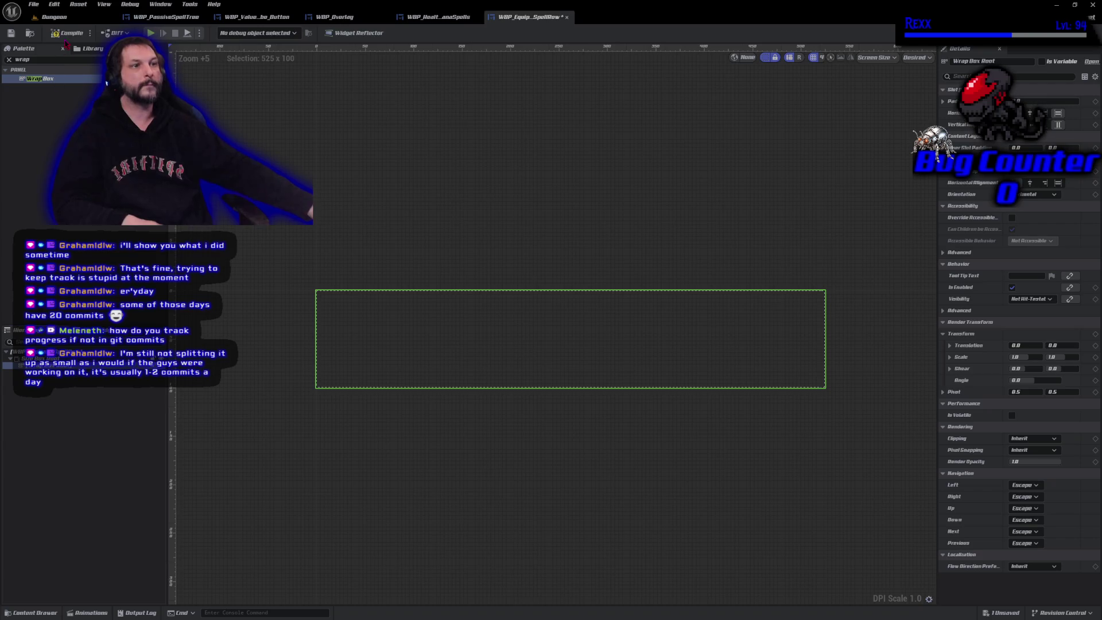
click(67, 34)
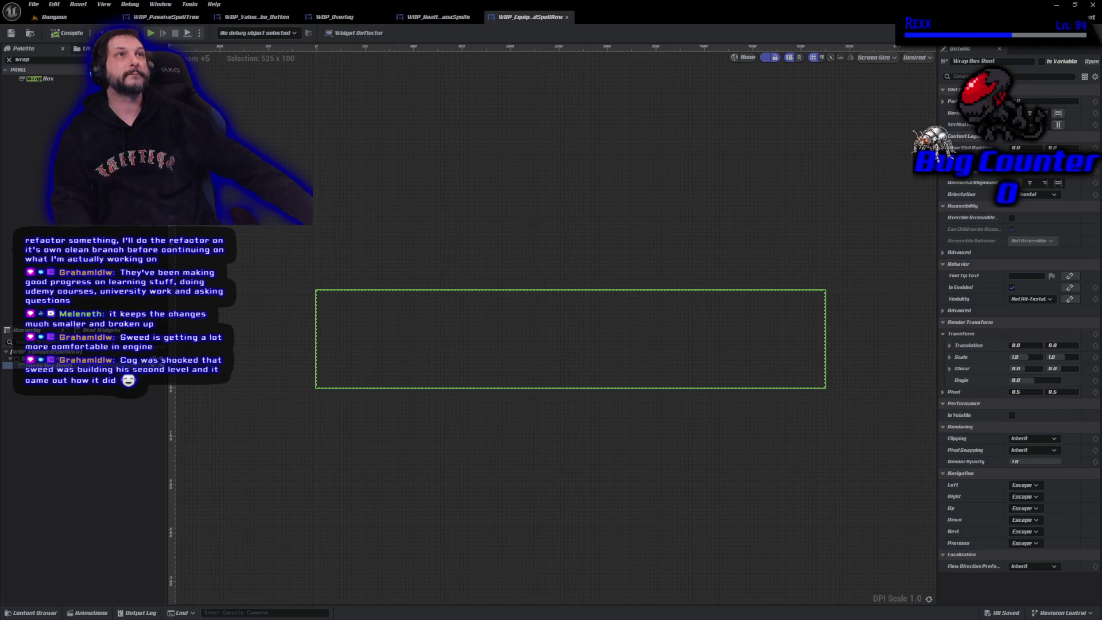
key(BackSpace)
key(BackSpace)
key(BackSpace)
text(vert)
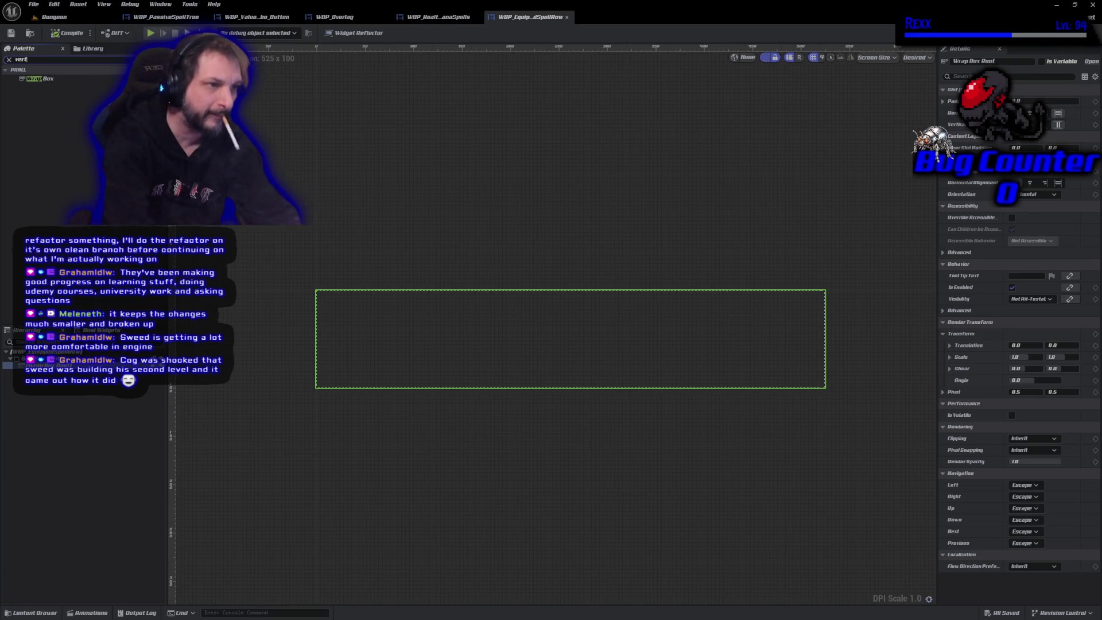
- Drop a Vertical Box from the Palette into the spell row's Wrap Box
click(56, 80)
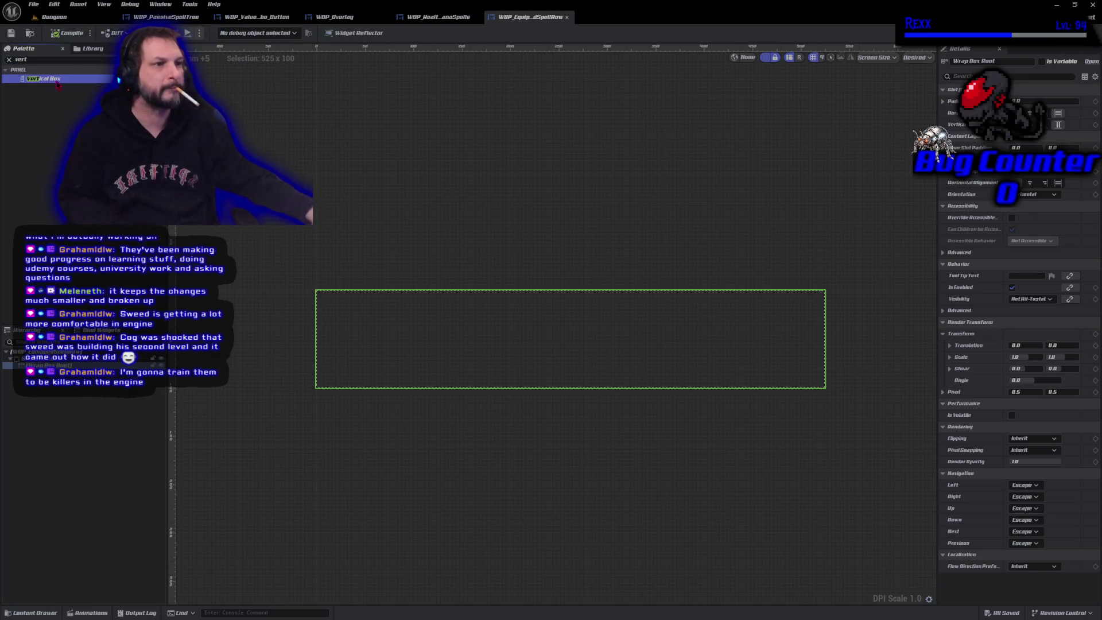
mouse_move(58, 85)
mouse_down()
mouse_move(315, 322)
mouse_move(338, 320)
mouse_up()
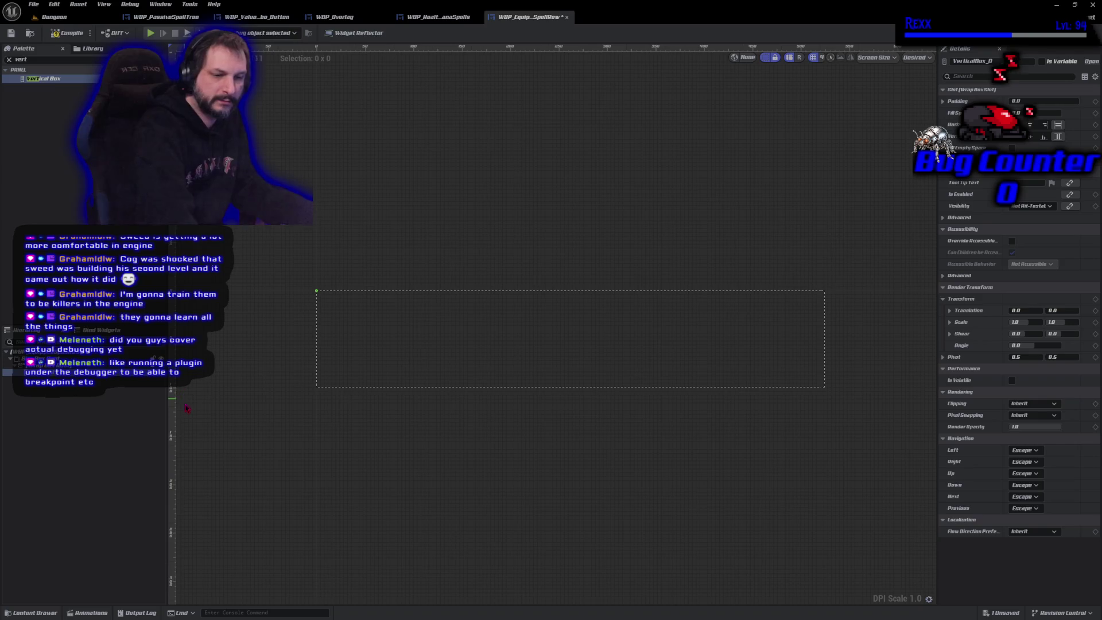
scroll(225, 389, up, 2)
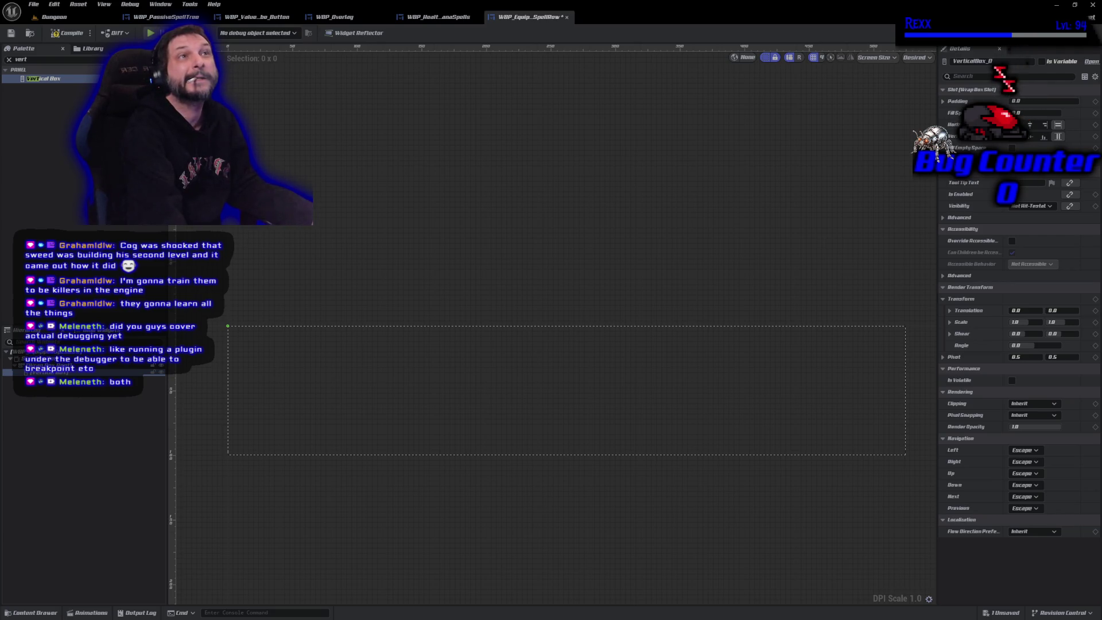
- Find the Text widget in the Palette and place a Text Block inside VerticalBox_0
click(35, 59)
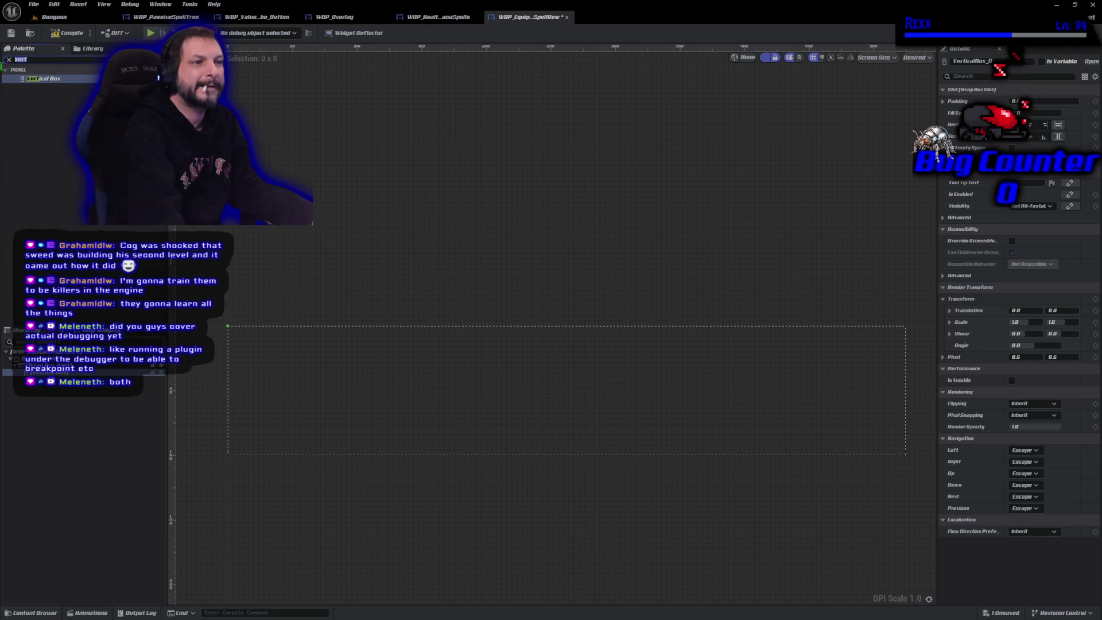
text(text)
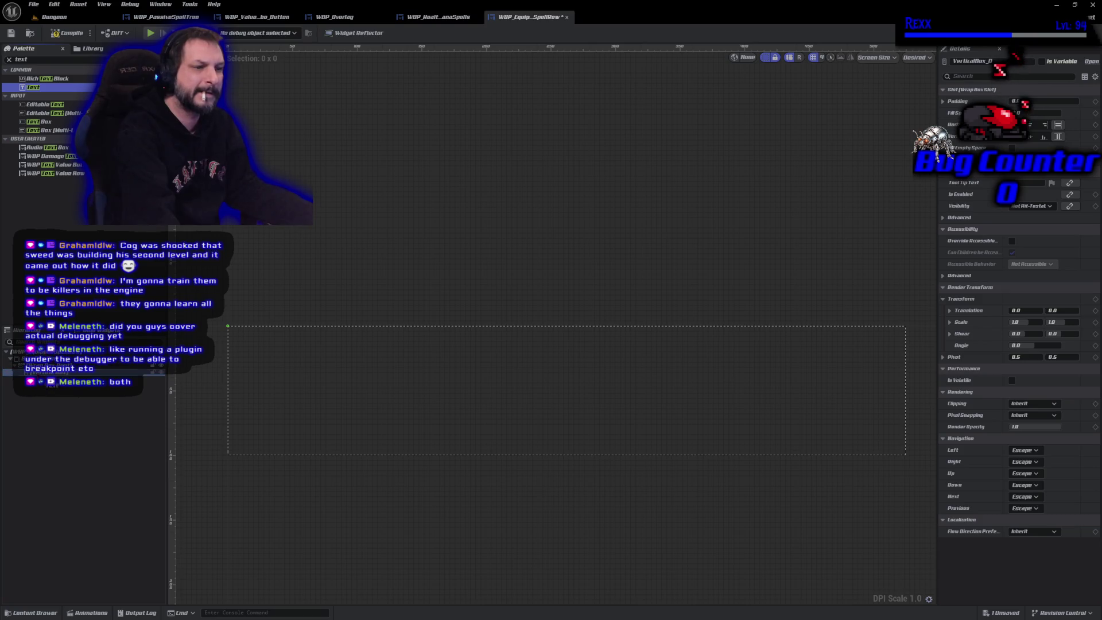
drag(33, 87, 57, 367)
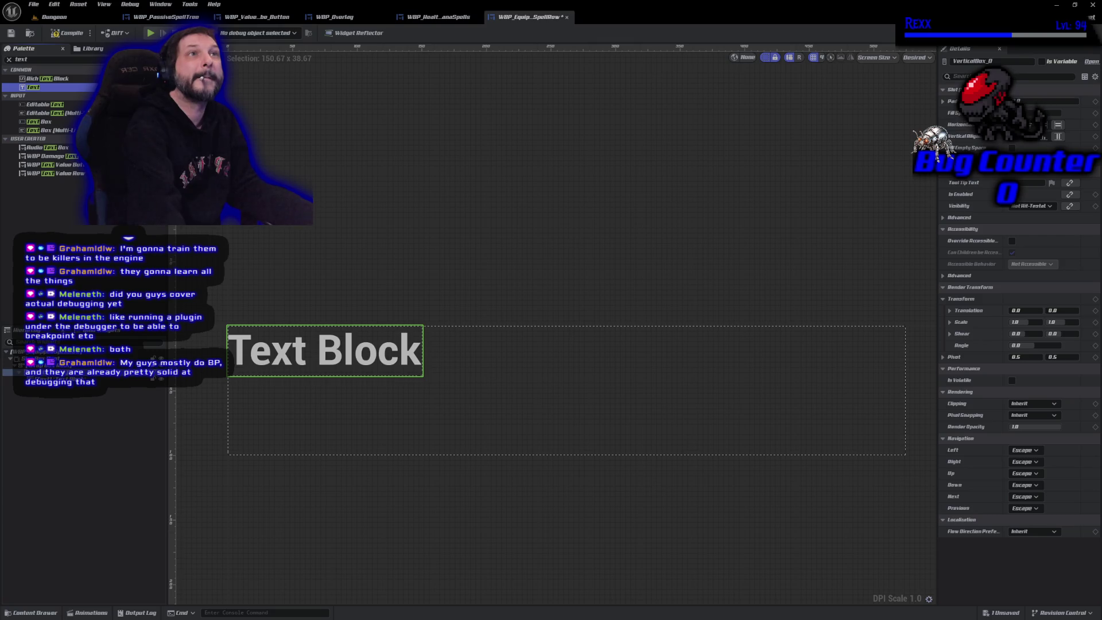
- Place a WBP Value Globe Button beneath the Text Block, then select the Text Block
click(53, 61)
text(glob)
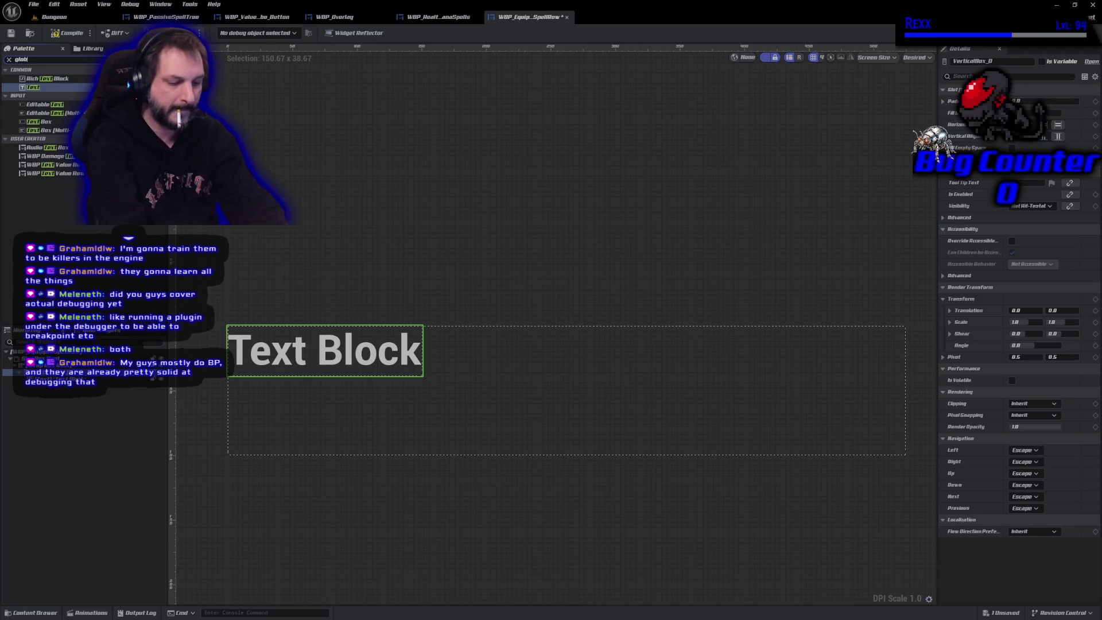
text(e button)
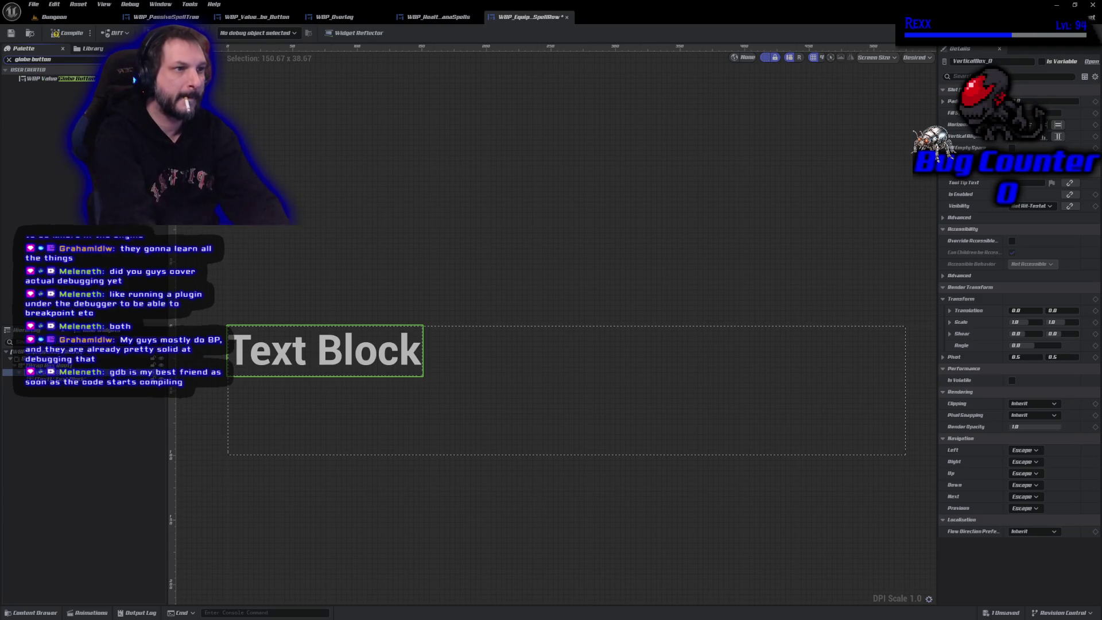
drag(58, 78, 68, 384)
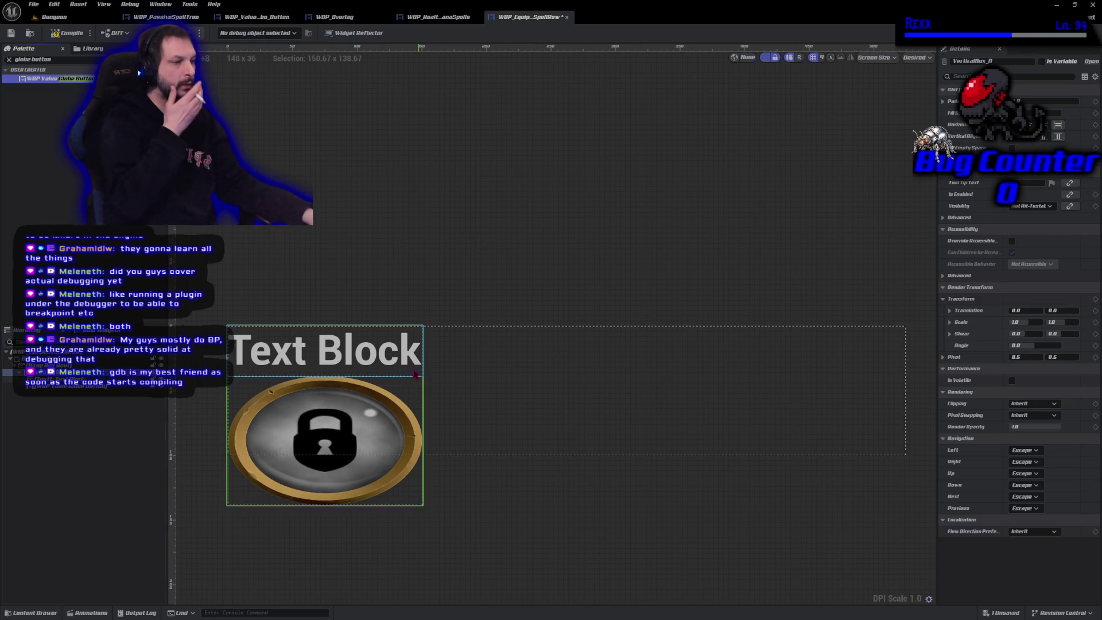
click(369, 342)
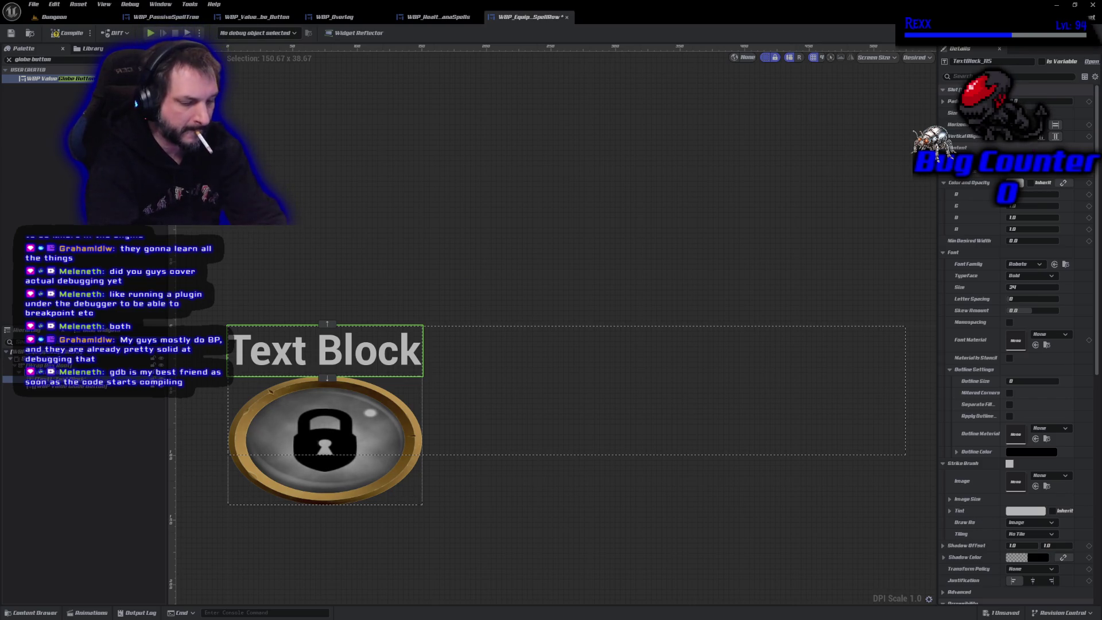
text(LMB)
- Set the label text to LMB in the Amarante font at a smaller size
key(Return)
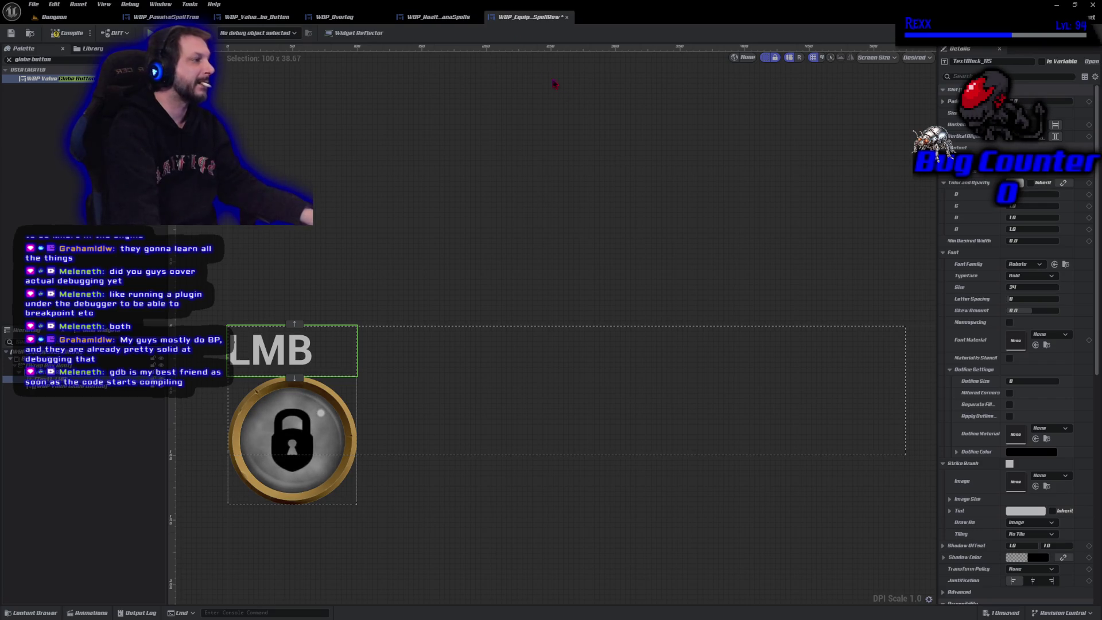
click(1023, 264)
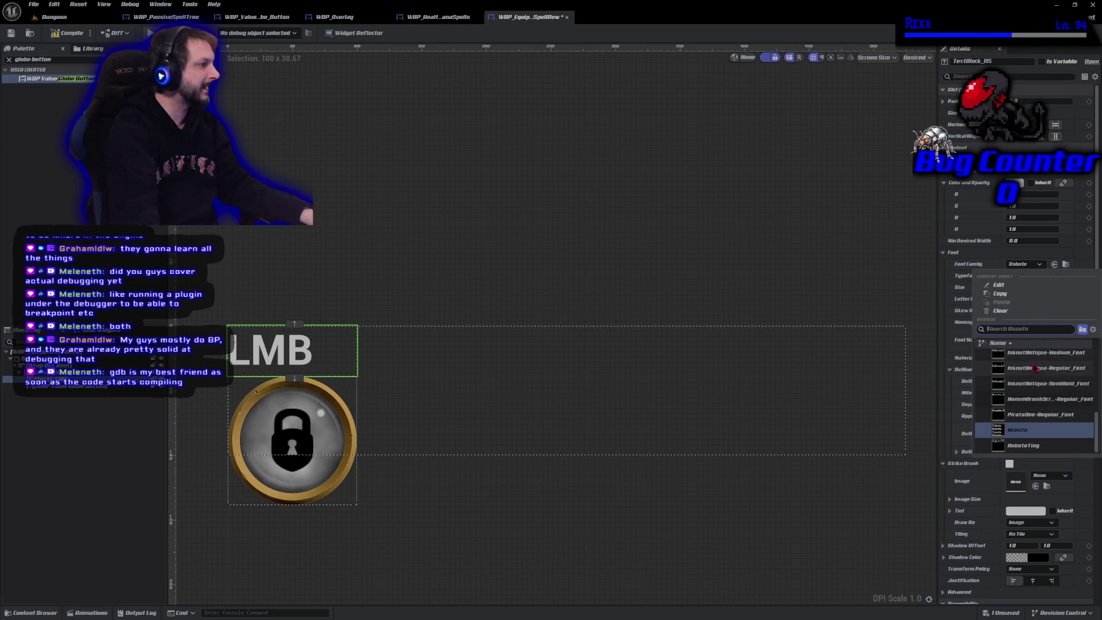
scroll(1035, 368, up, 5)
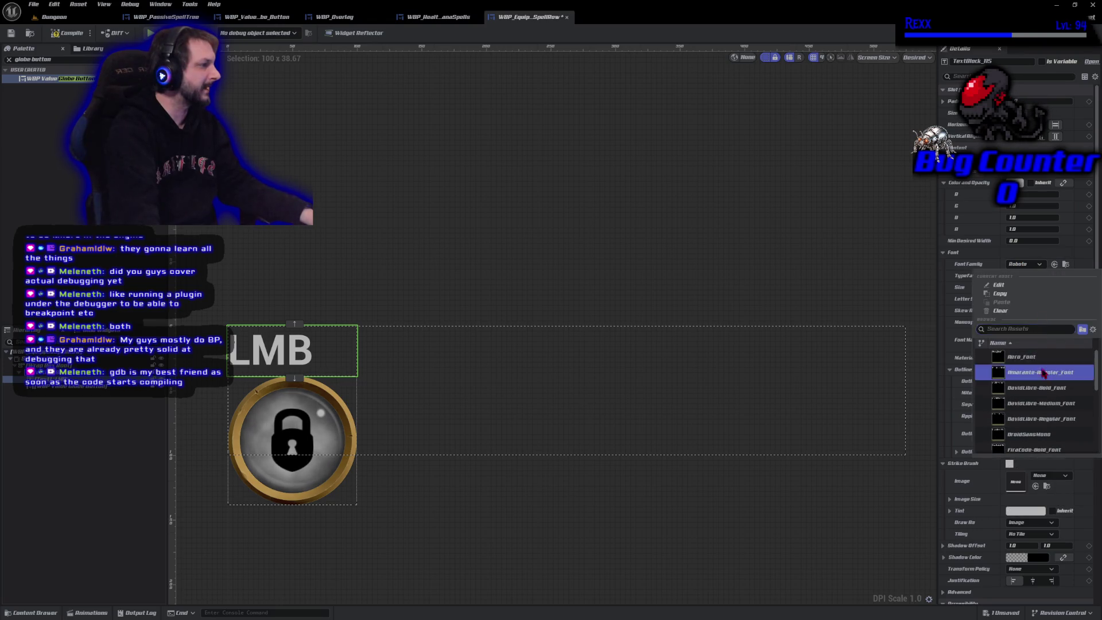
click(1043, 372)
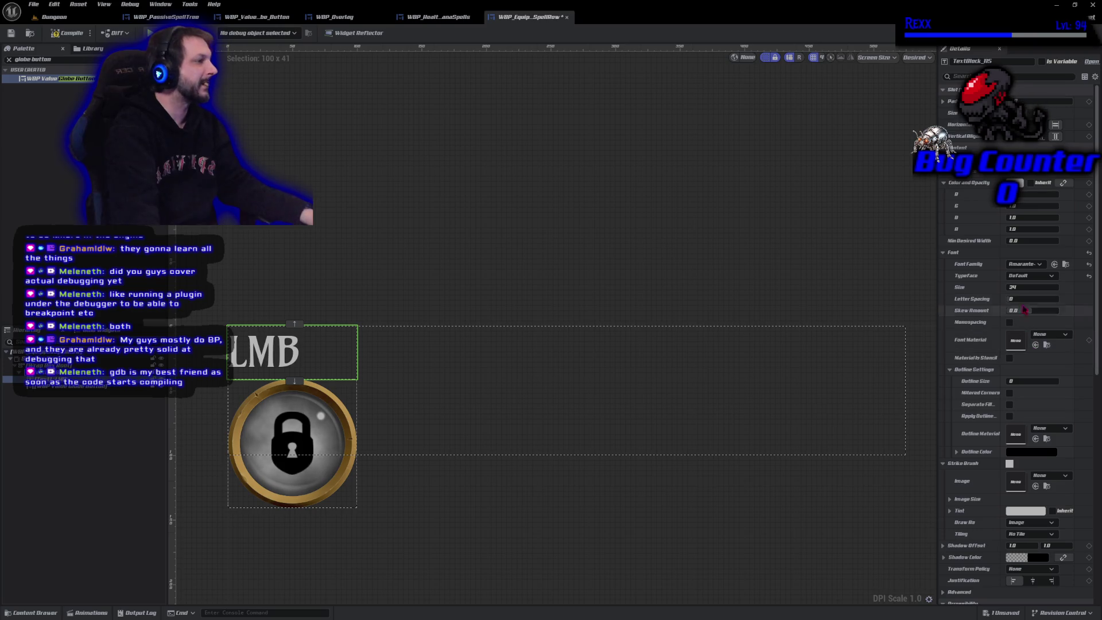
click(1030, 287)
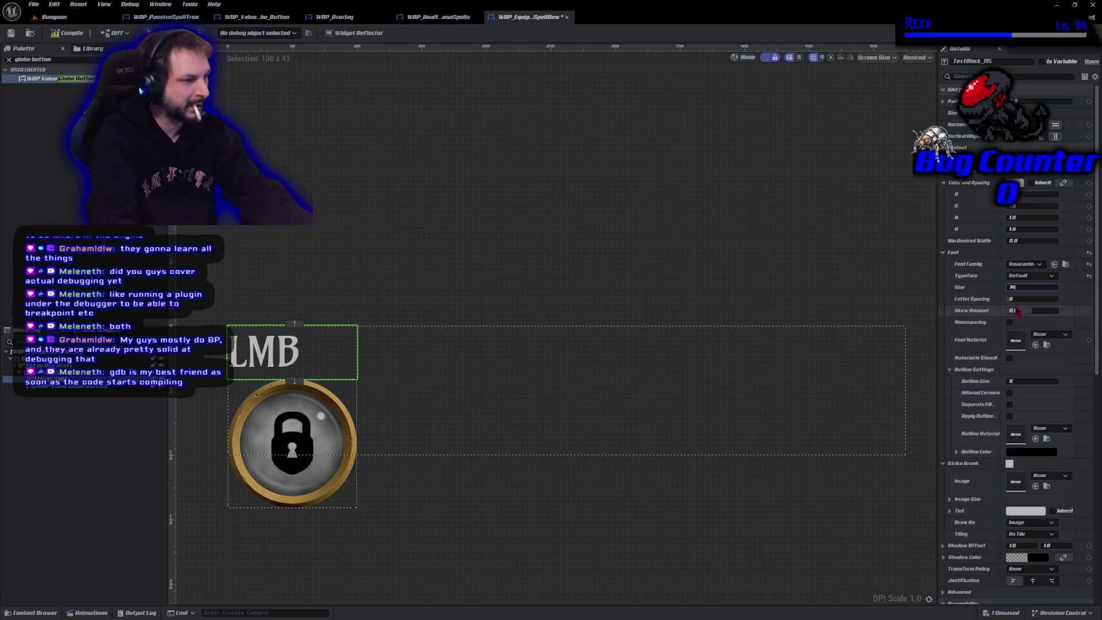
key(Return)
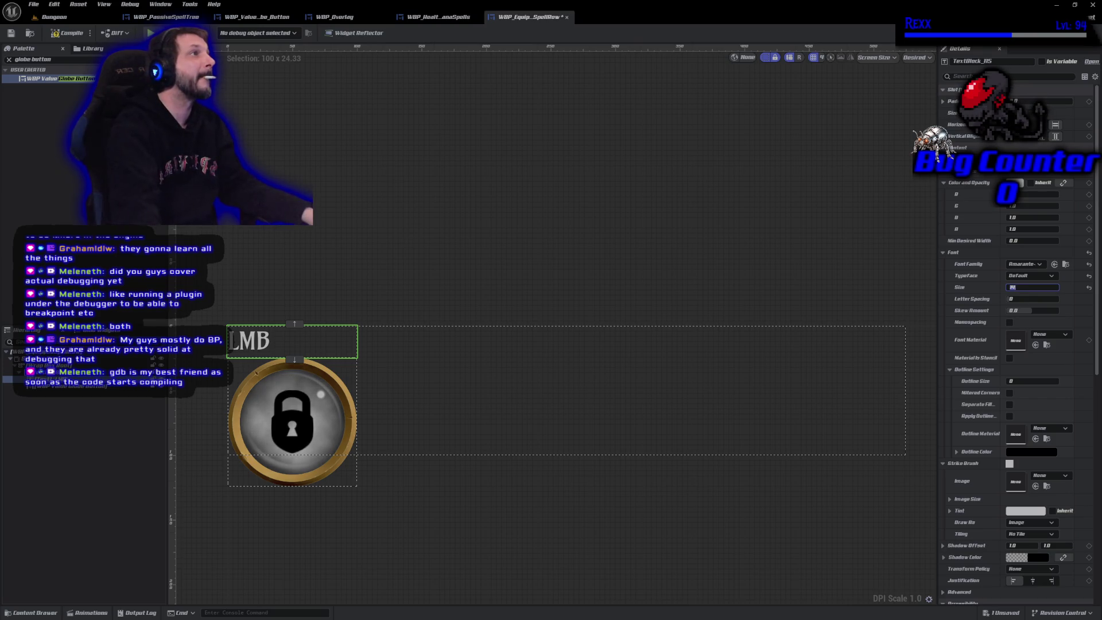
- Give the LMB label outline size 1, centre-justify it, and compile and save
click(1045, 381)
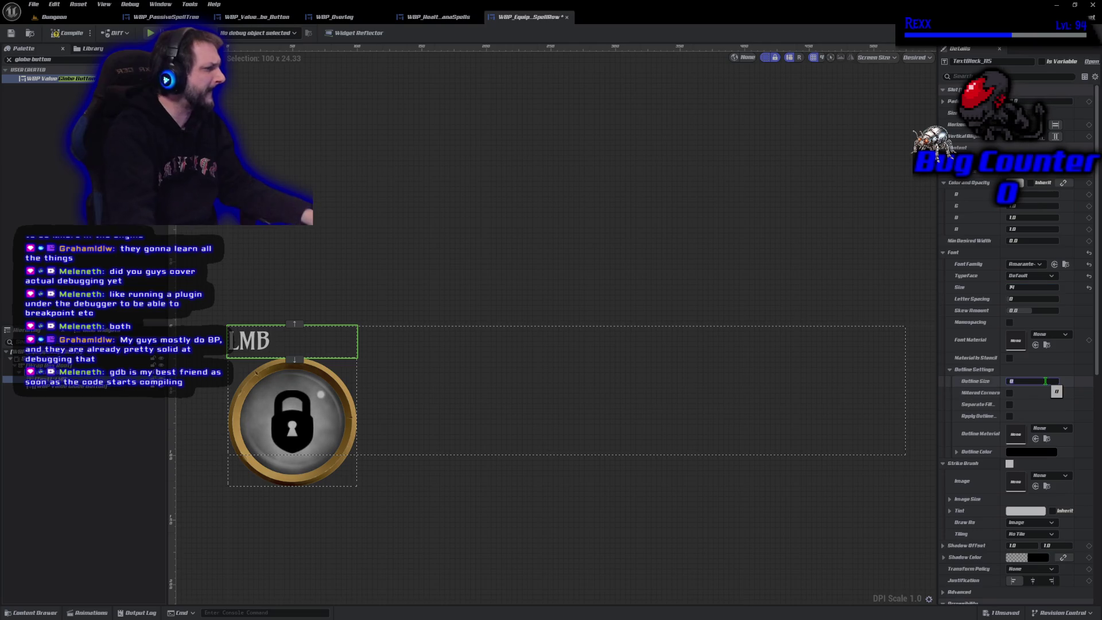
text(1)
key(Return)
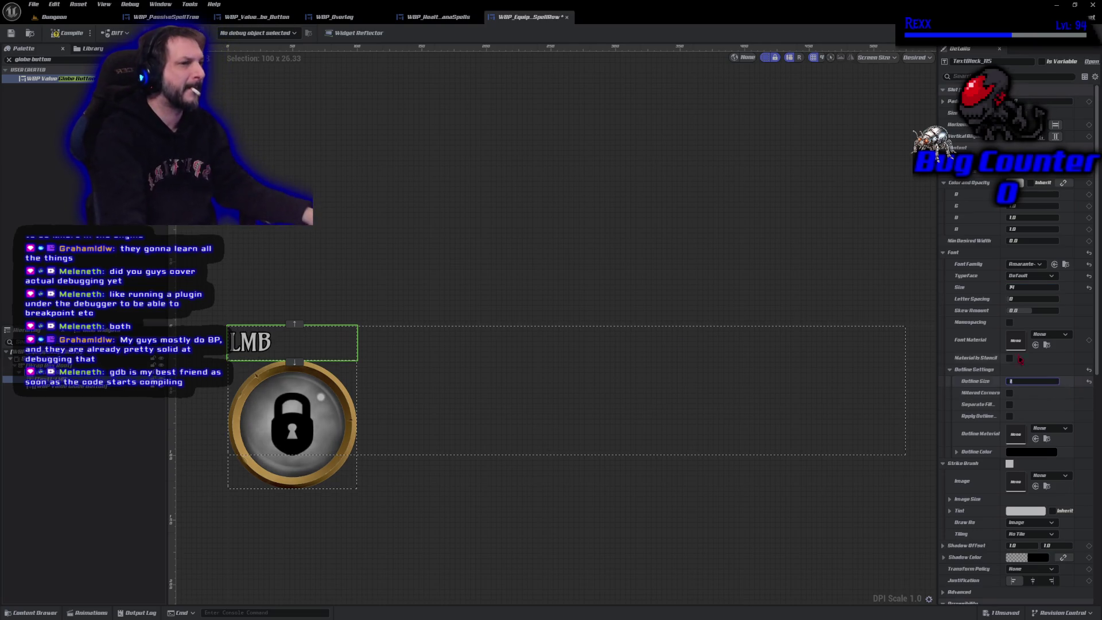
click(11, 33)
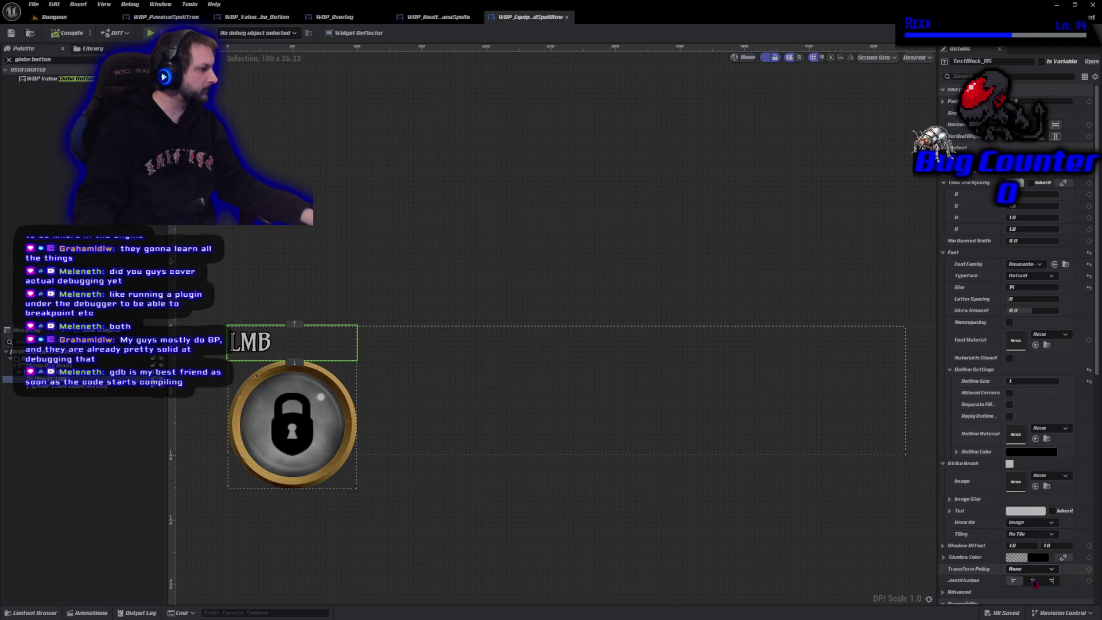
click(1033, 580)
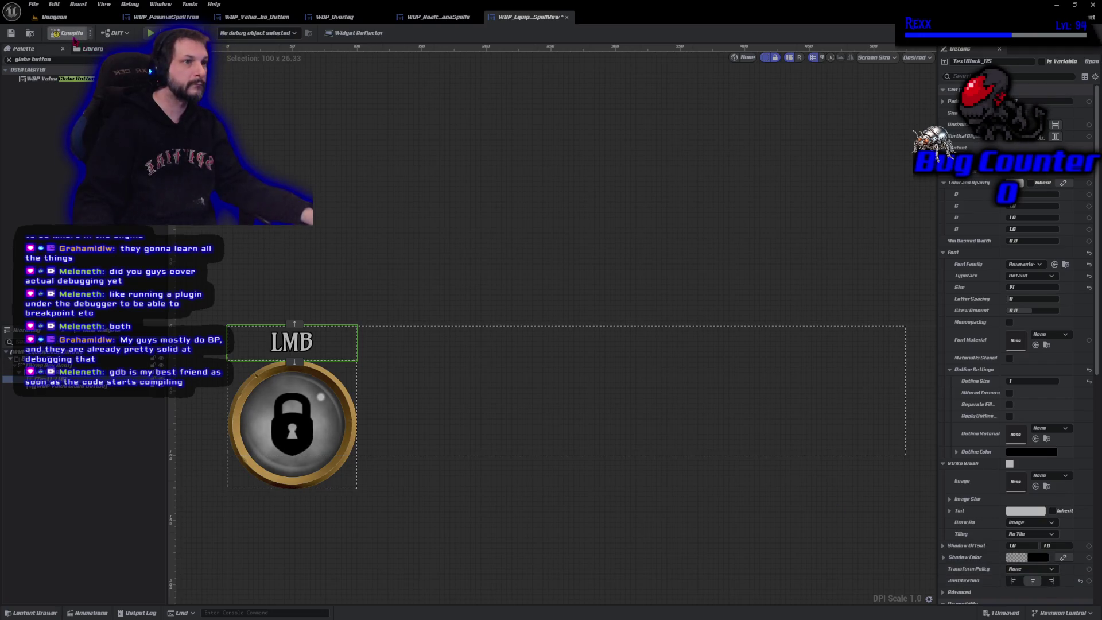
click(68, 34)
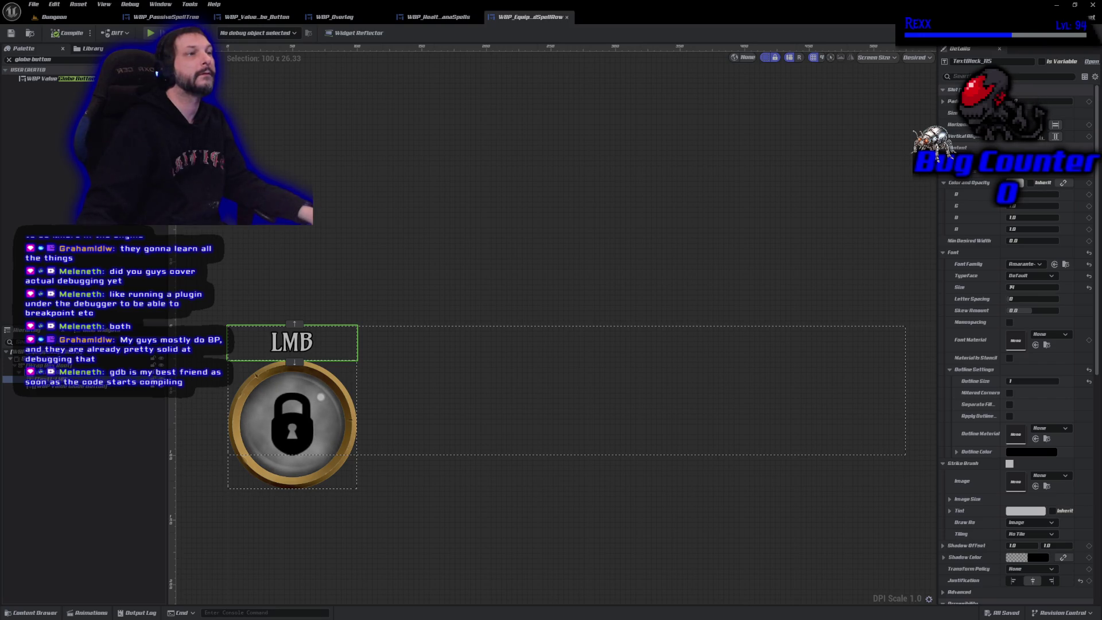
- Switch back to WBP_Overlay with its locked 3×3 spell grid and passive row
click(335, 16)
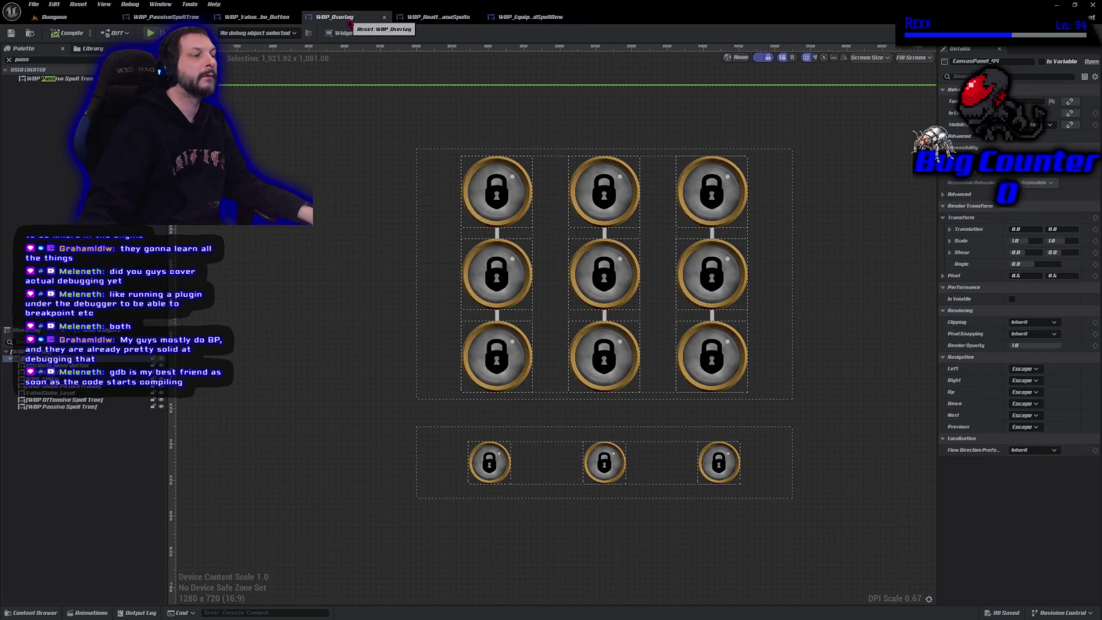
- Pan to the lower overlay and add the WBP Equipped Spell Row below the passive tree
click(26, 59)
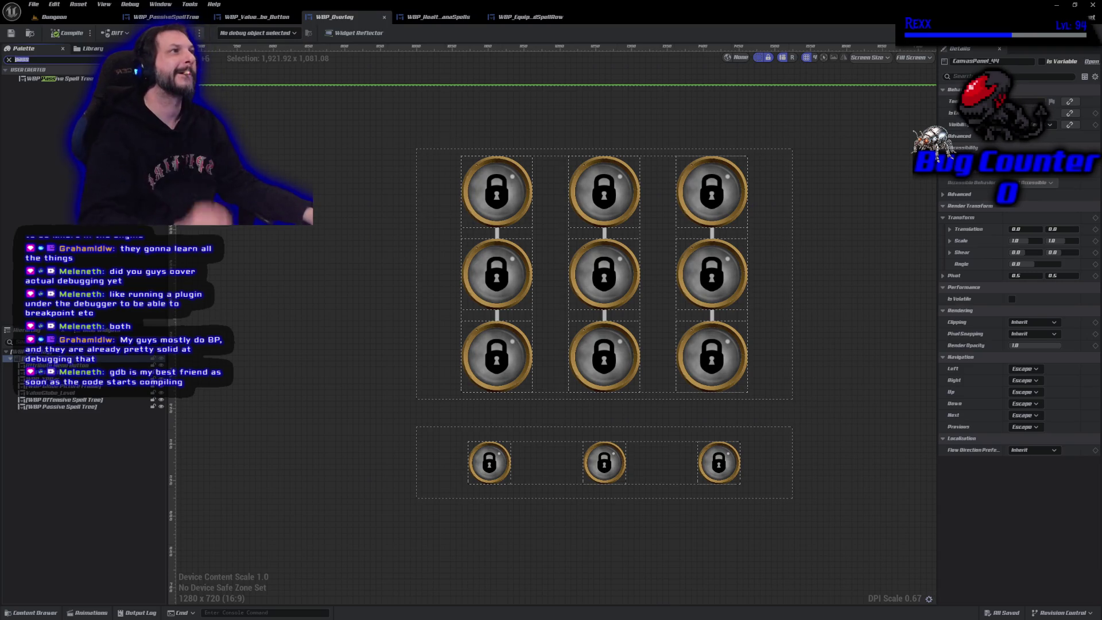
mouse_move(327, 499)
mouse_down()
mouse_move(339, 356)
mouse_move(350, 582)
mouse_move(305, 394)
mouse_up()
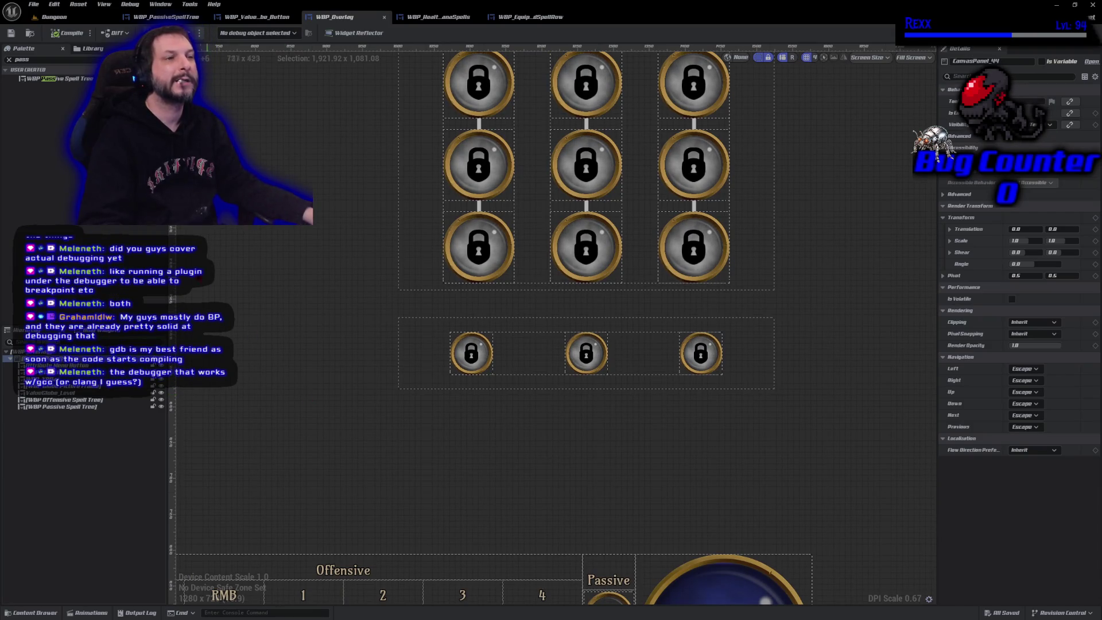
click(39, 59)
text(equip)
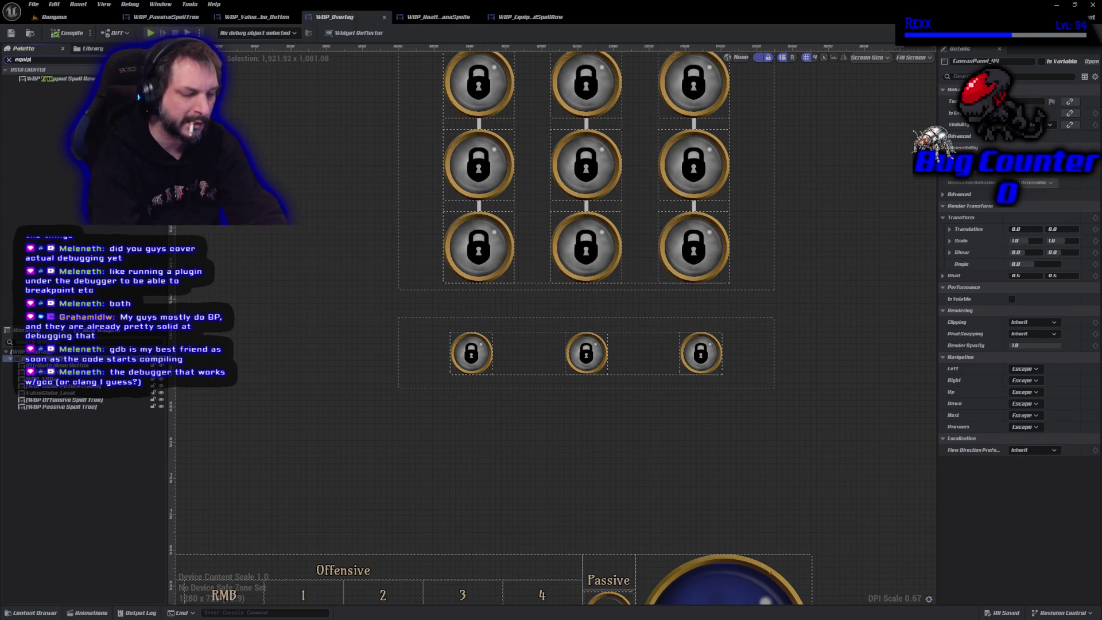
mouse_move(55, 79)
mouse_down()
mouse_move(619, 483)
mouse_move(519, 401)
mouse_move(476, 411)
mouse_up()
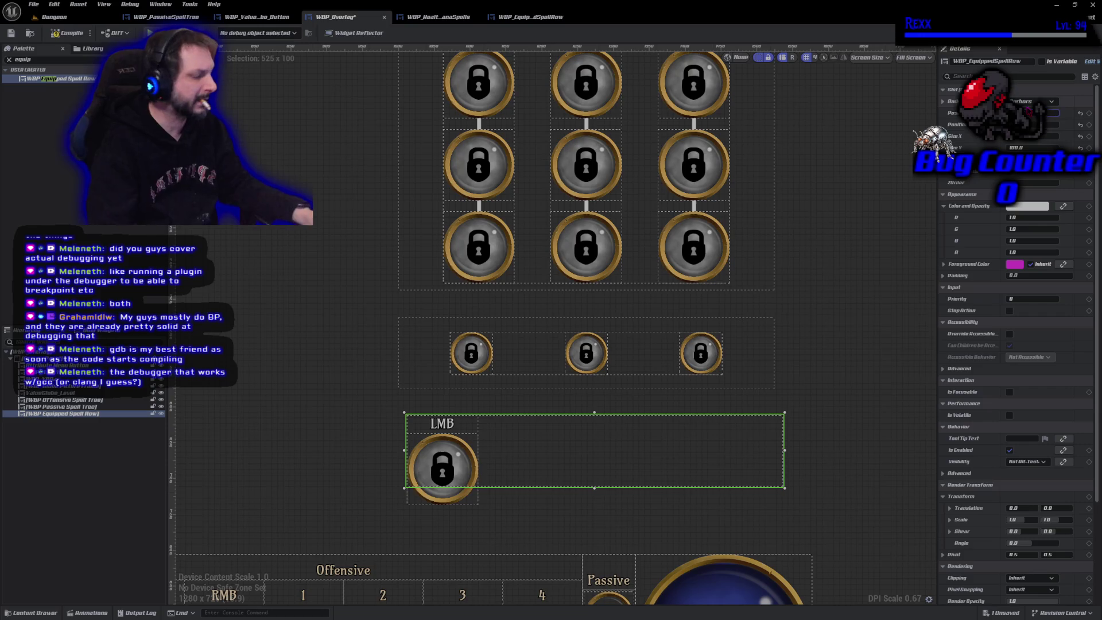
- Nudge the equipped row left, compile, and move the passive spell tree slightly up
key(Left)
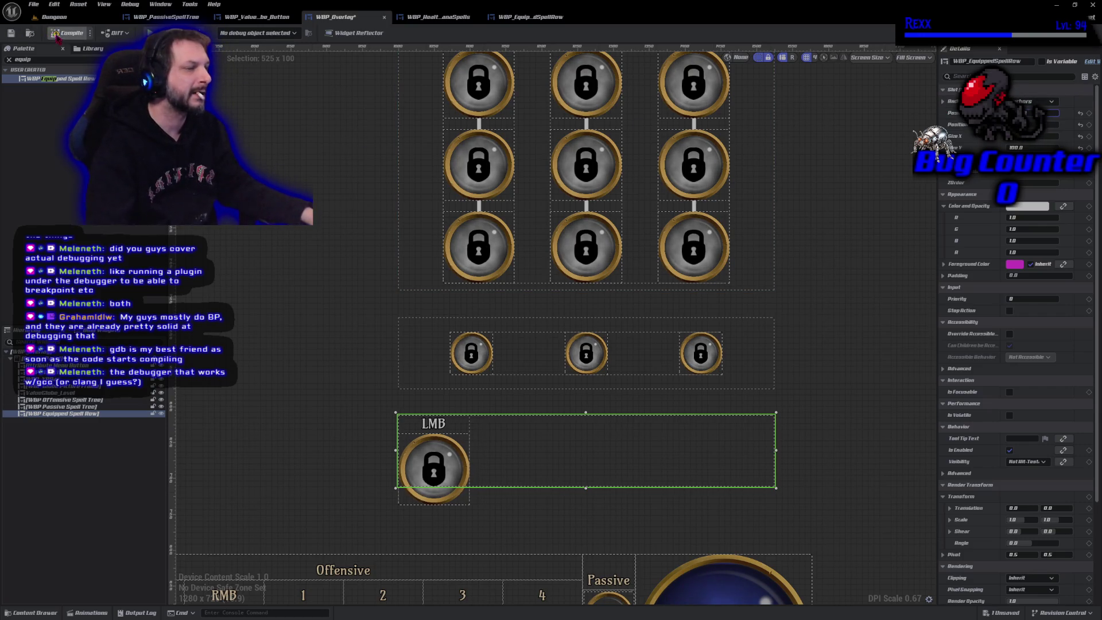
click(57, 36)
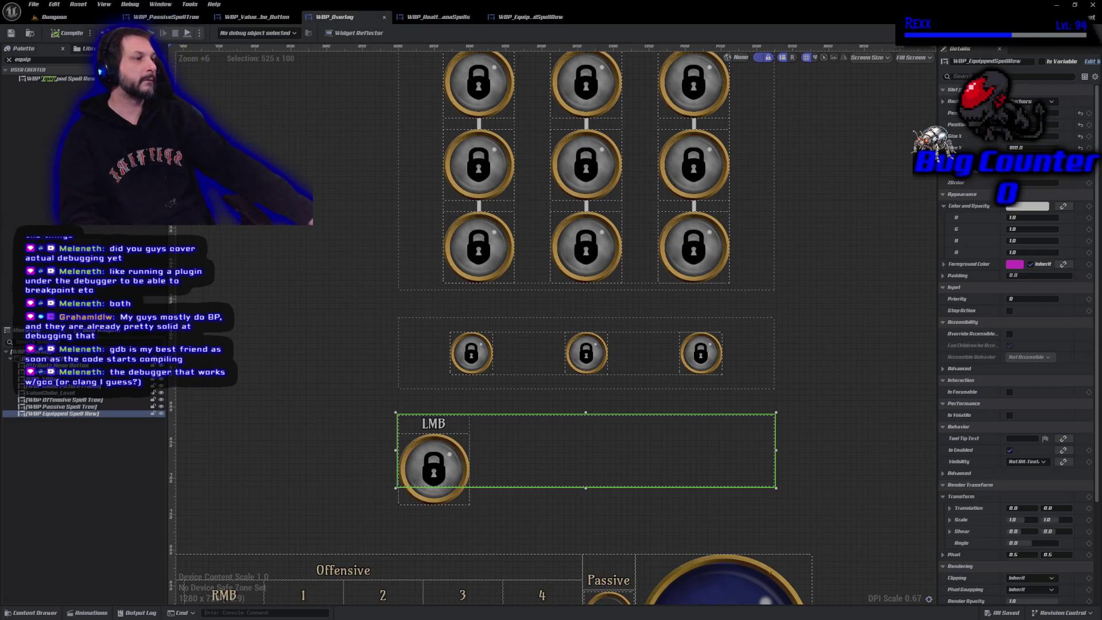
click(537, 343)
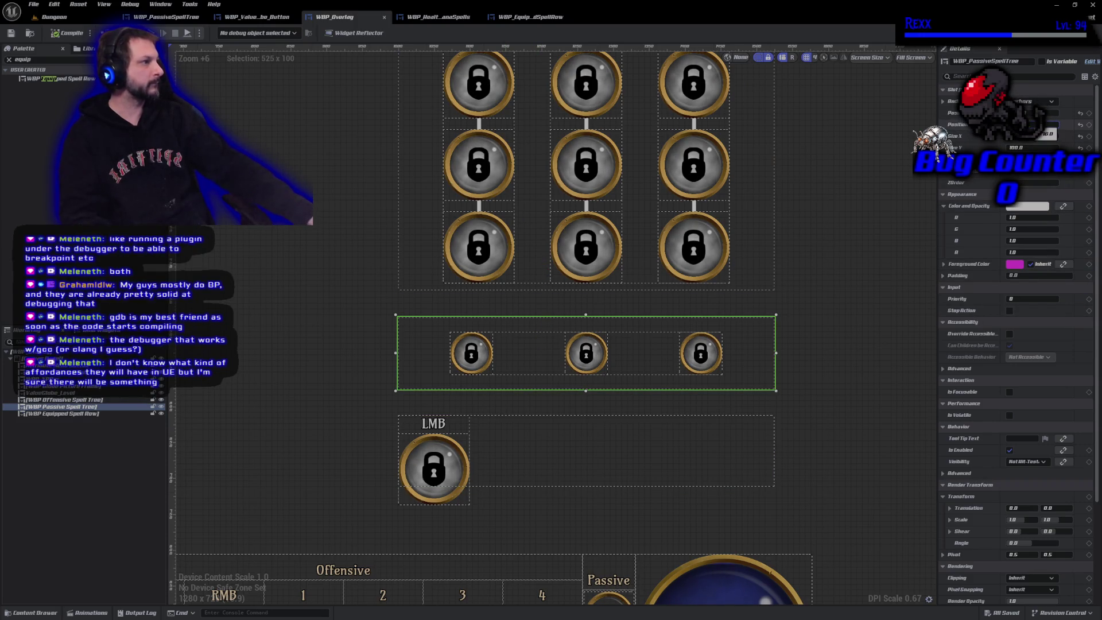
mouse_move(585, 353)
mouse_down()
mouse_move(586, 227)
mouse_move(586, 334)
mouse_up()
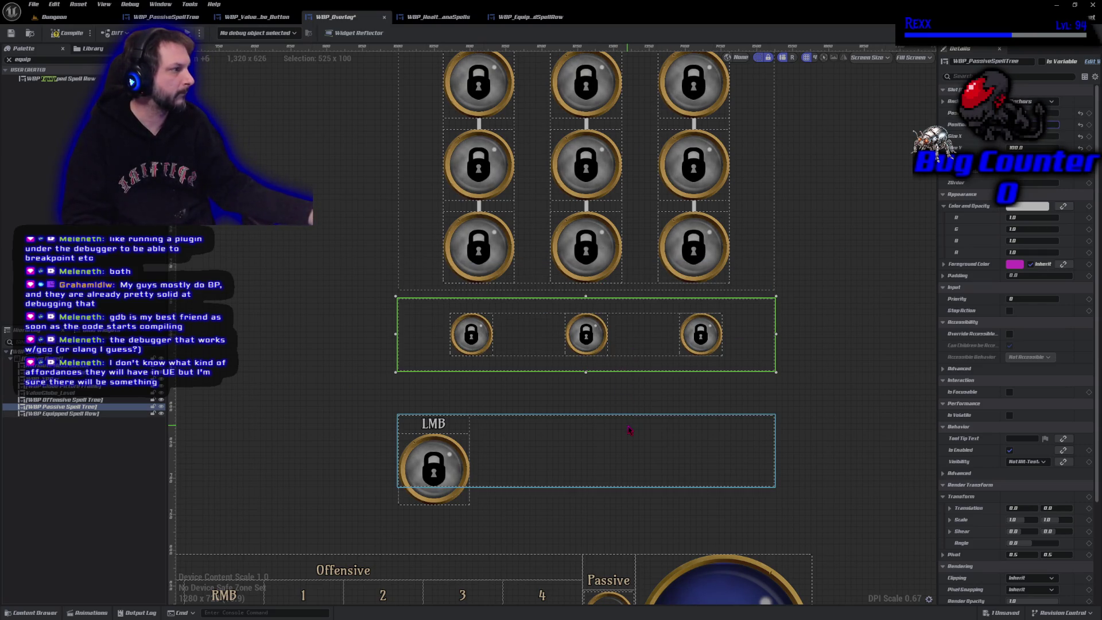
- Move the Equipped Spell Row to Position Y 575 beneath the passive tree, then compile the overlay
click(629, 430)
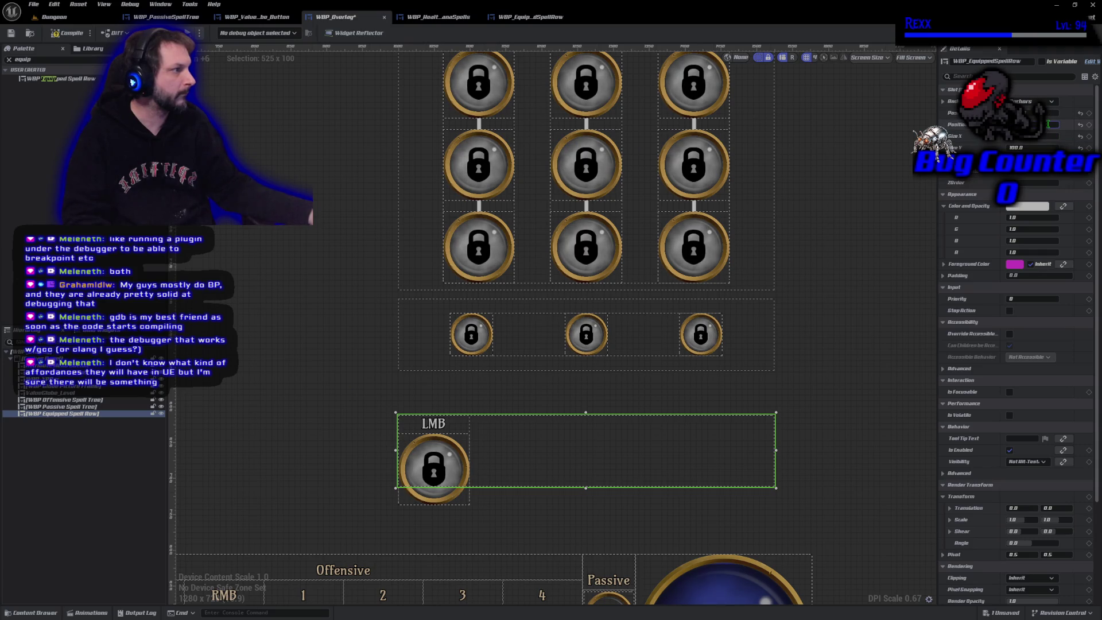
key(Return)
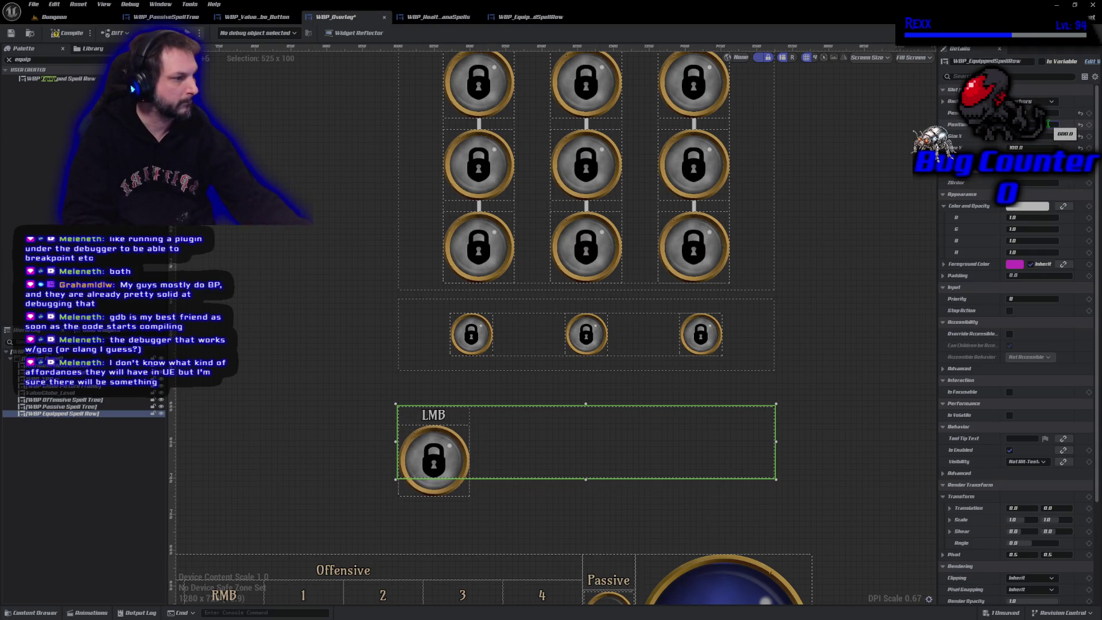
text(550)
key(Return)
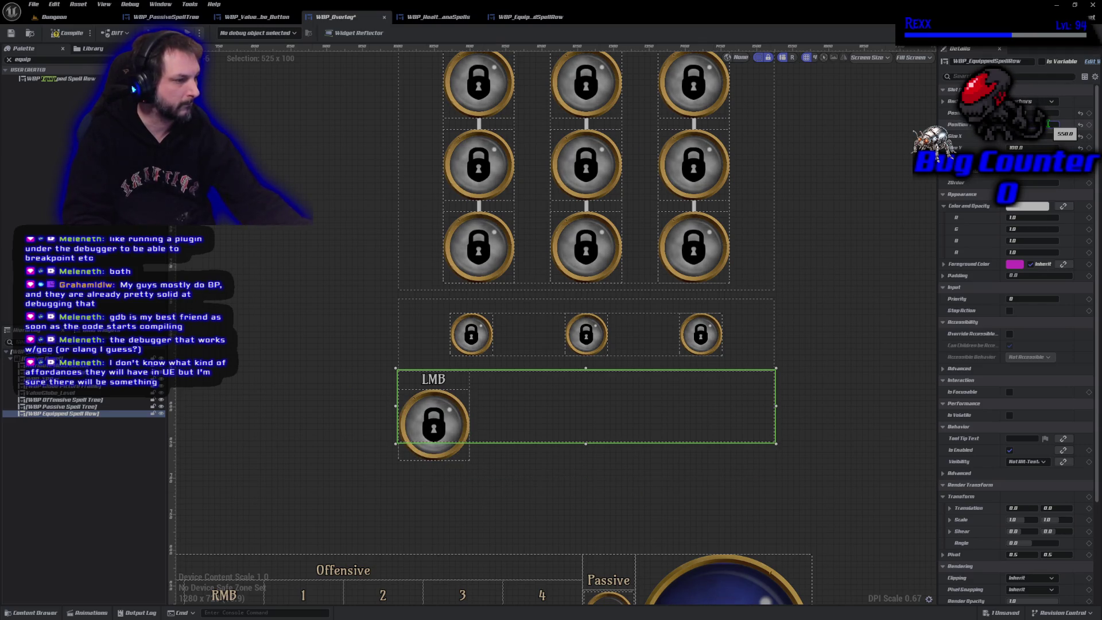
text(575)
key(Return)
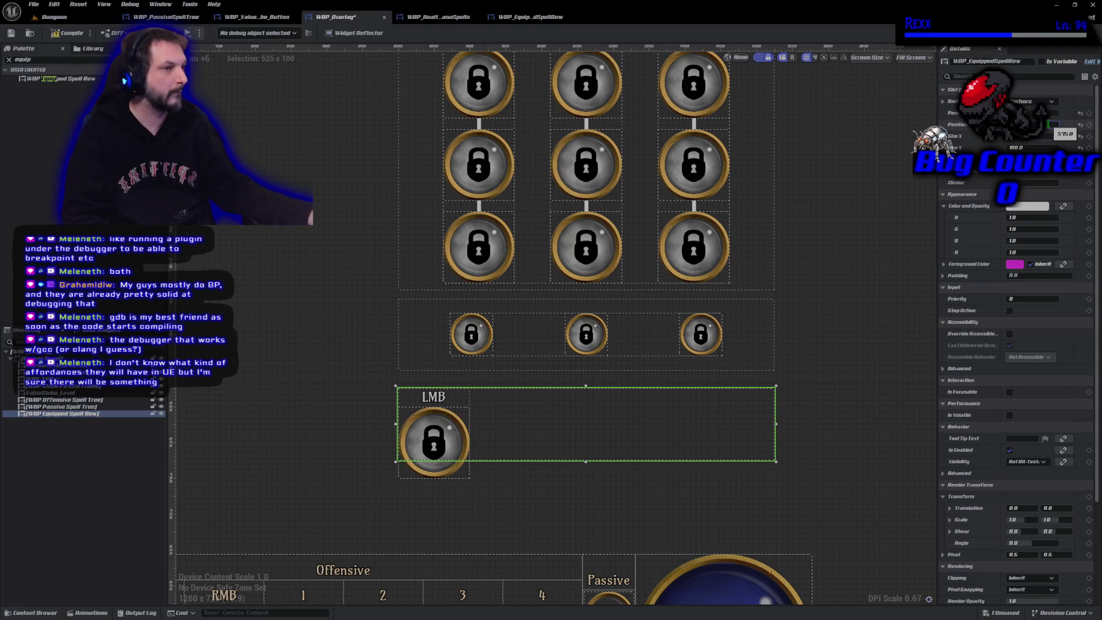
click(56, 34)
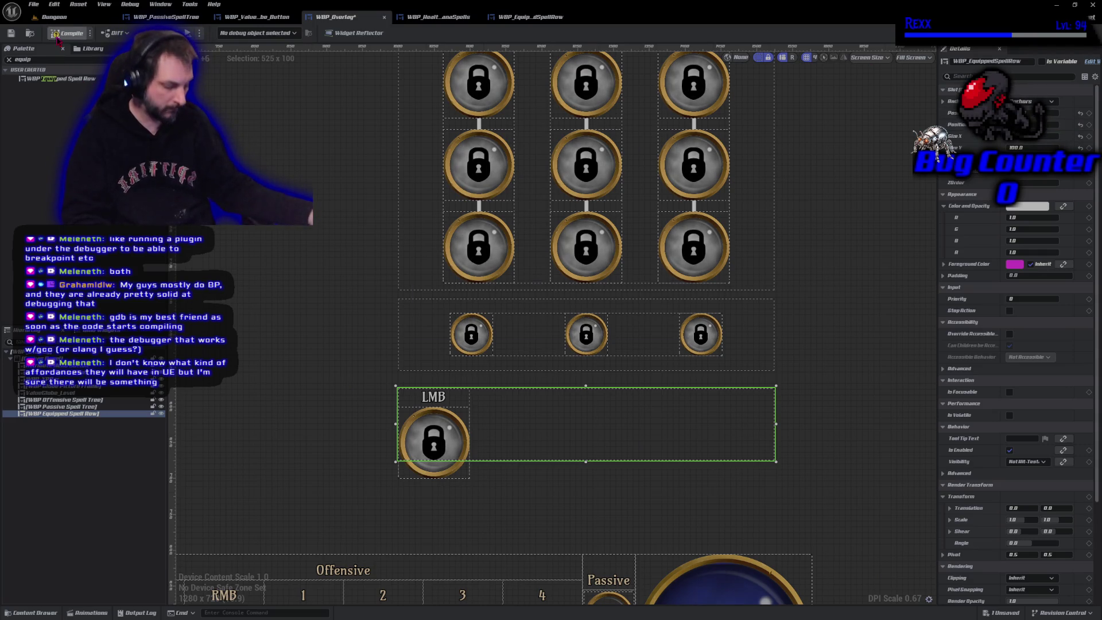
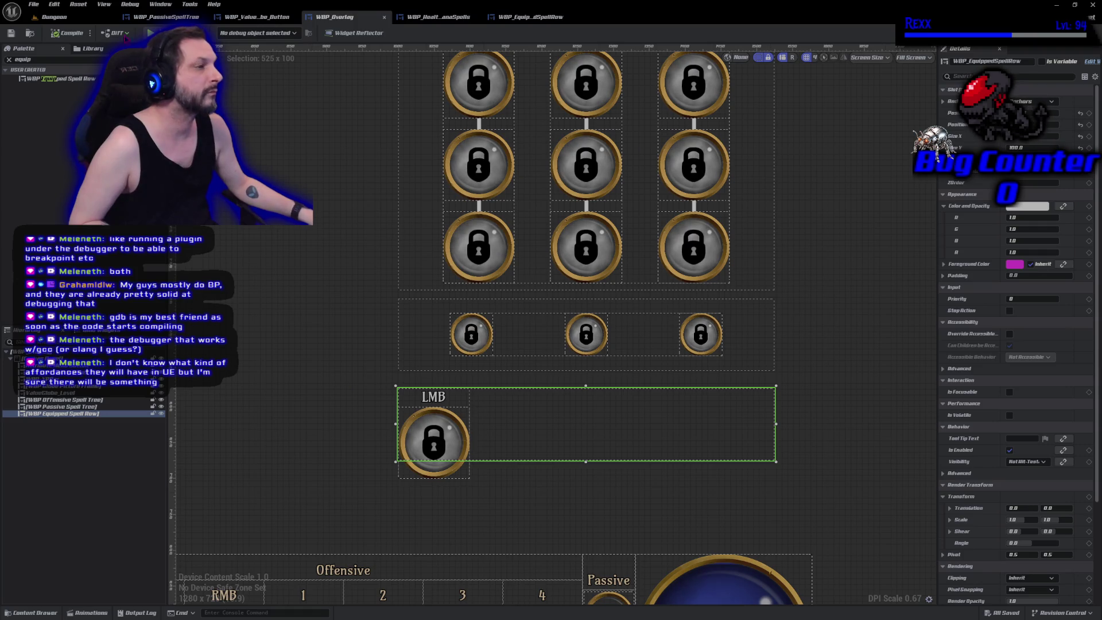
- In WBP_EquippedSpellRow, set the LMB globe button's box width and height to 70
click(546, 18)
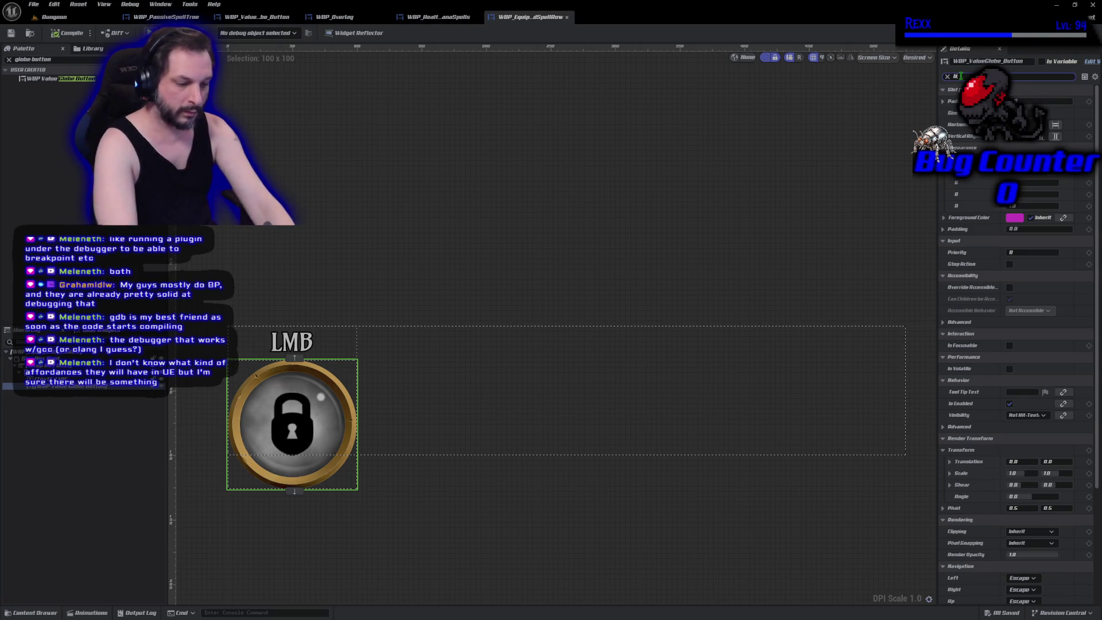
text(box)
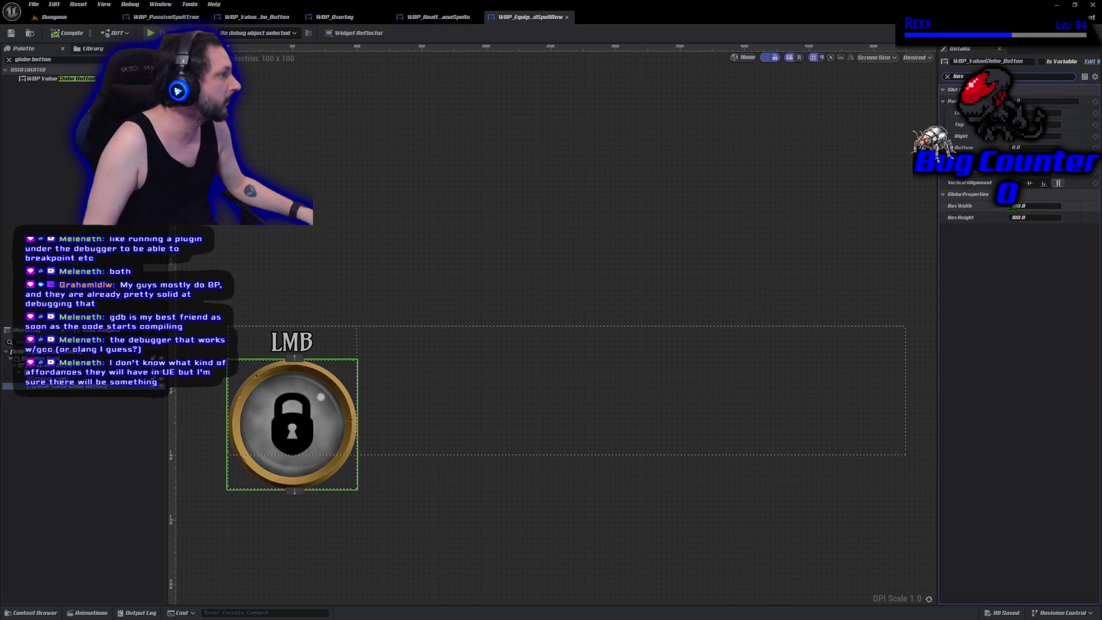
click(1020, 207)
text(70)
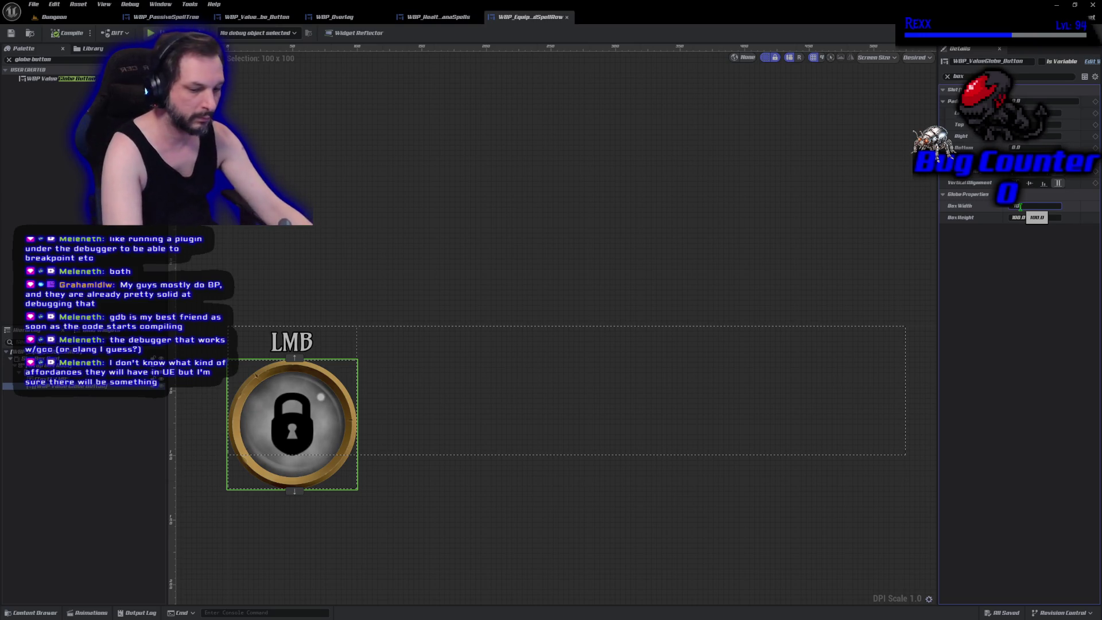
key(Tab)
text(70)
key(Return)
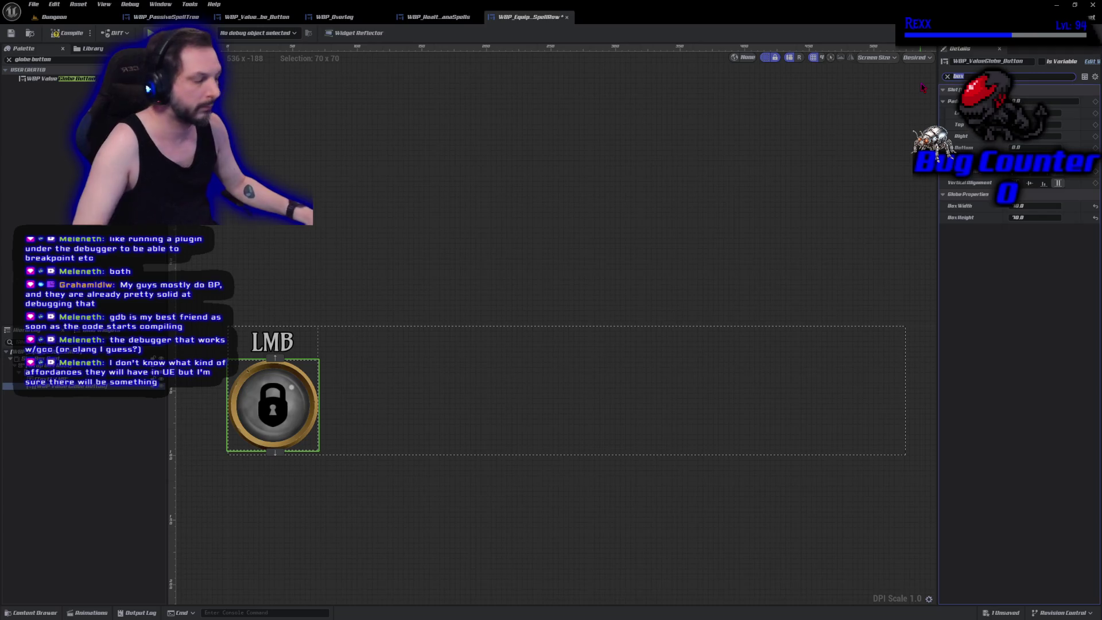
- Reduce the globe button's glass padding to 5.5
text(prop)
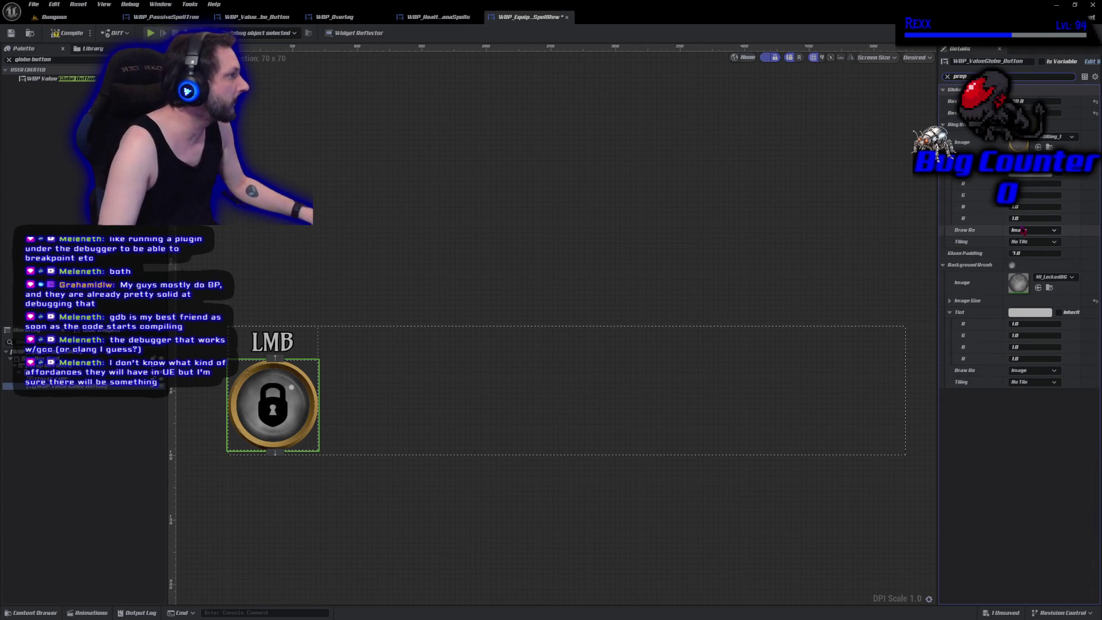
click(943, 266)
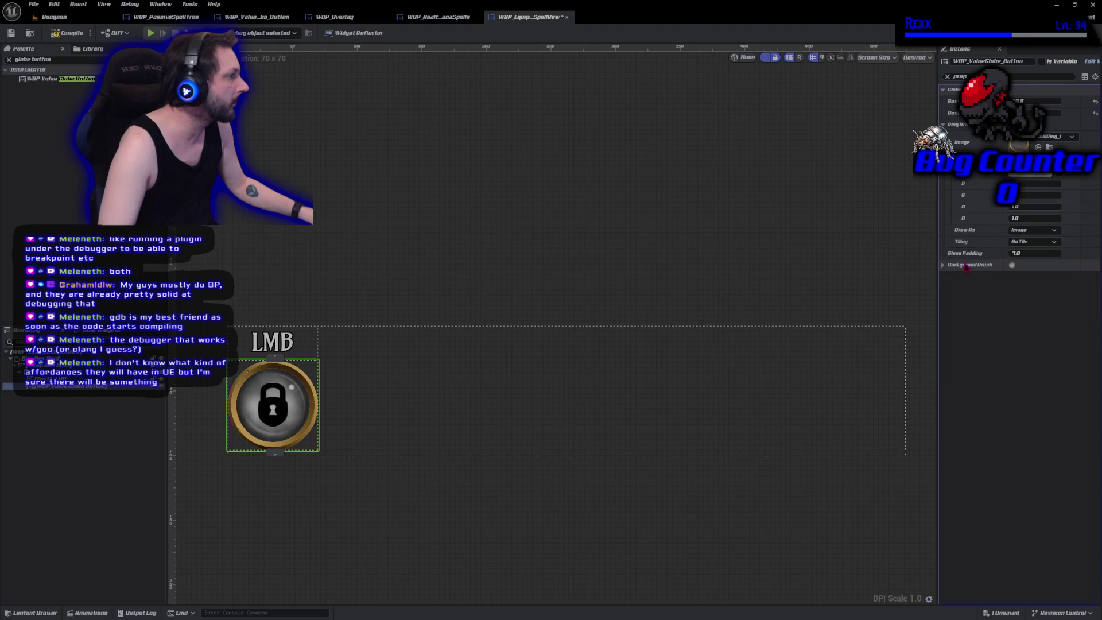
click(1029, 254)
text(5.5)
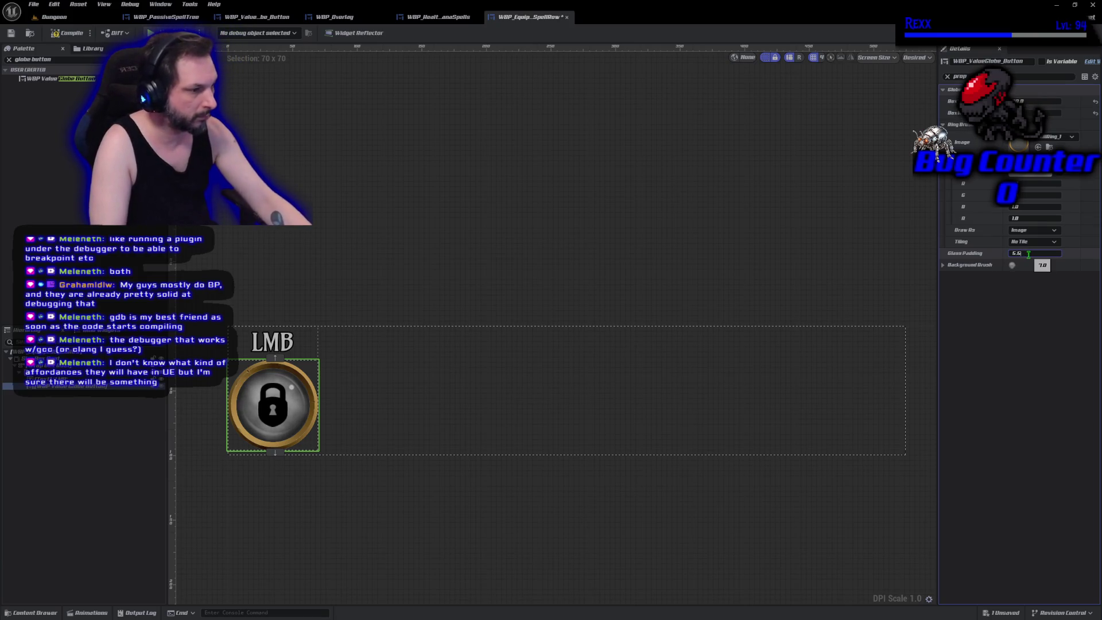
key(Return)
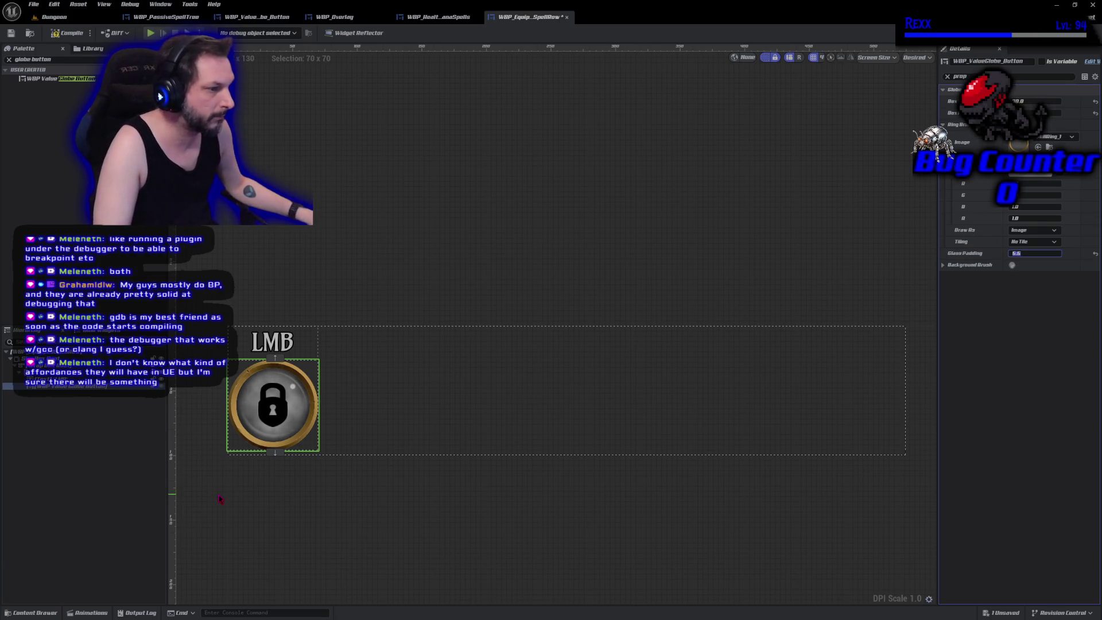
drag(401, 494, 384, 494)
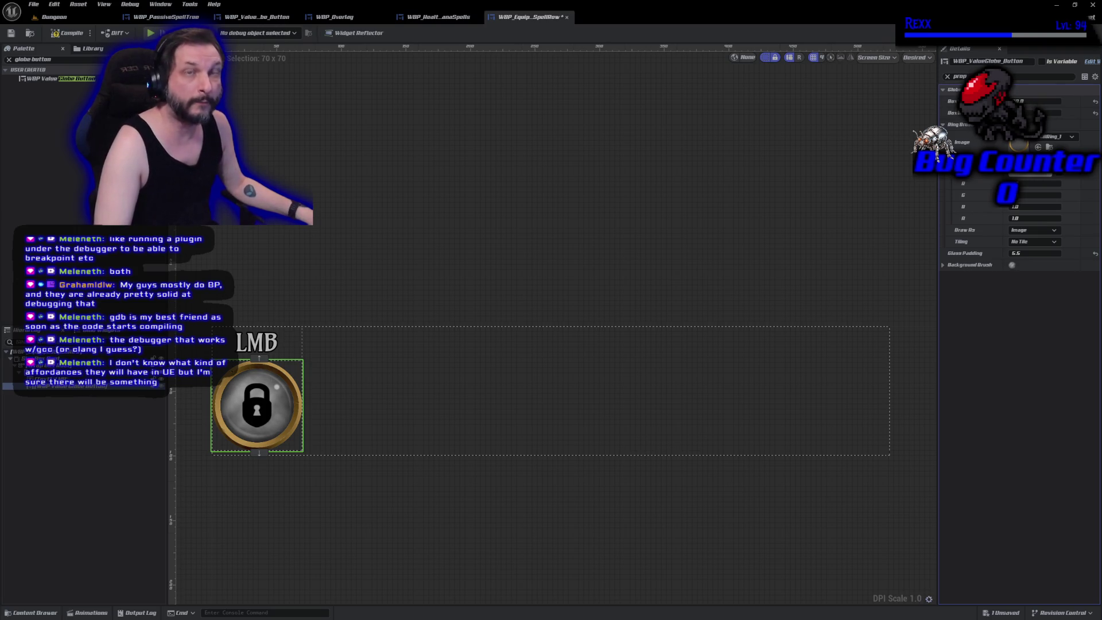
click(257, 358)
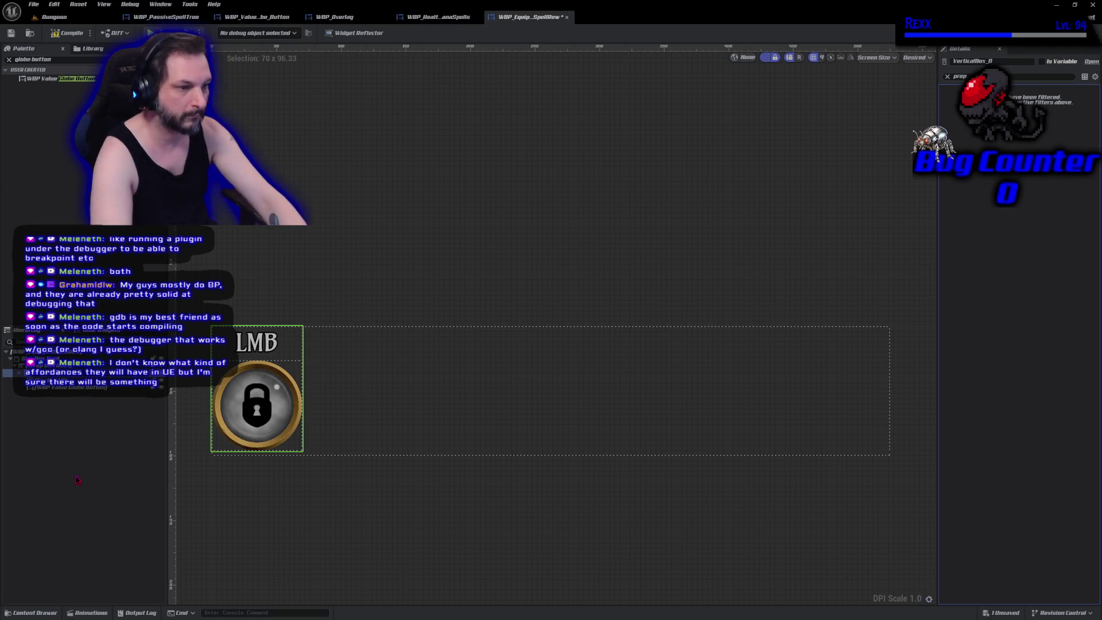
- Duplicate the Box_LMB label-and-globe container with Ctrl+D into six identical slots
click(40, 380)
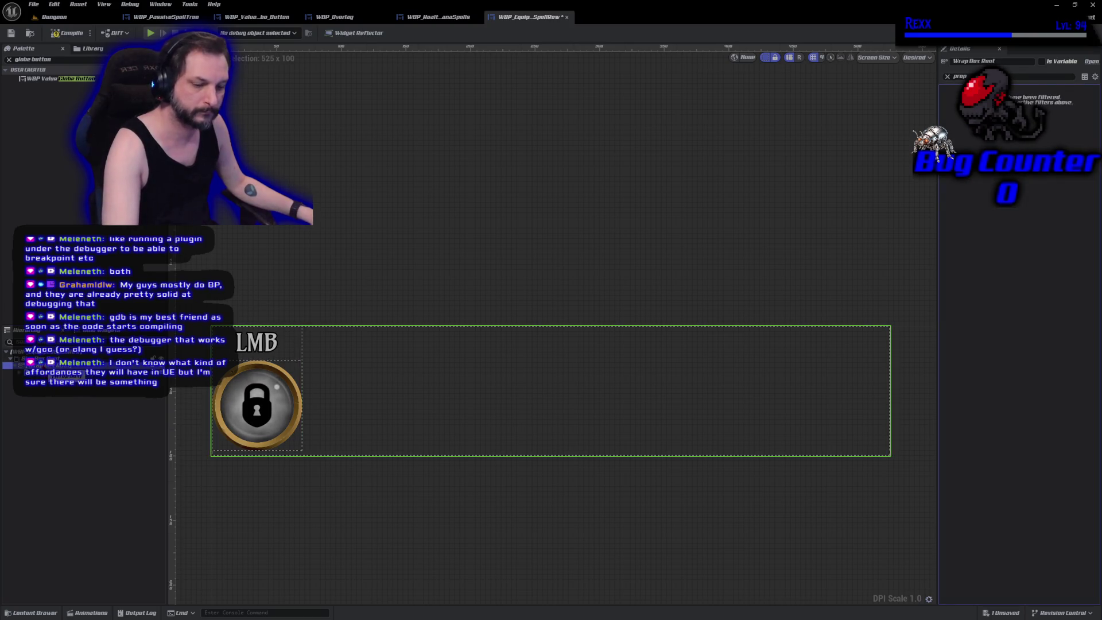
key(ctrl+d)
key(ctrl+d)
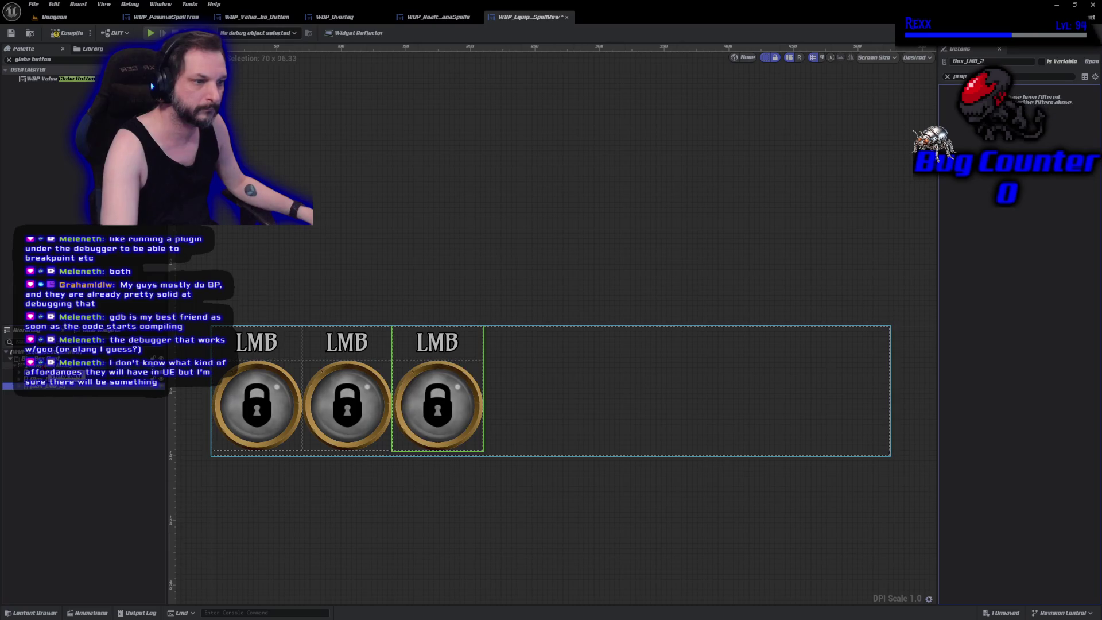
key(ctrl+d)
key(ctrl+d)
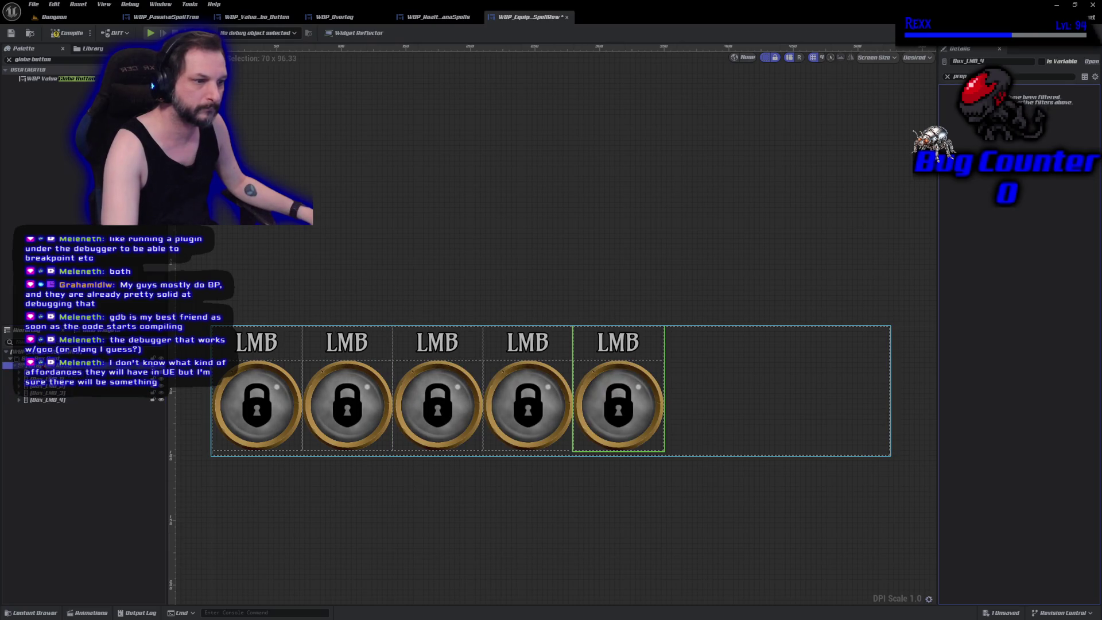
key(ctrl+d)
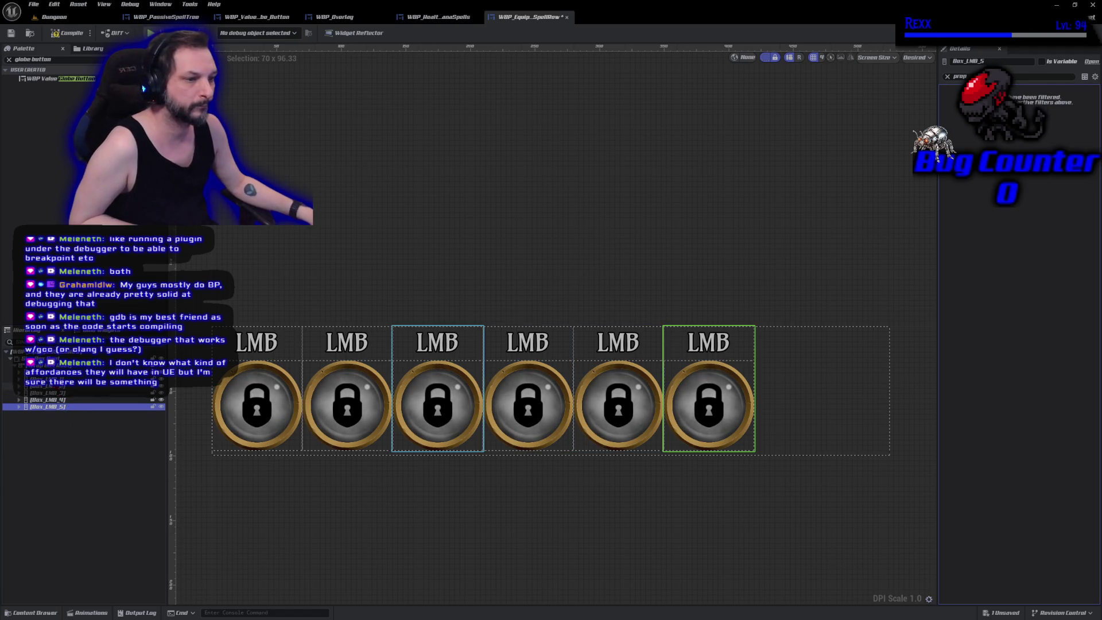
click(46, 379)
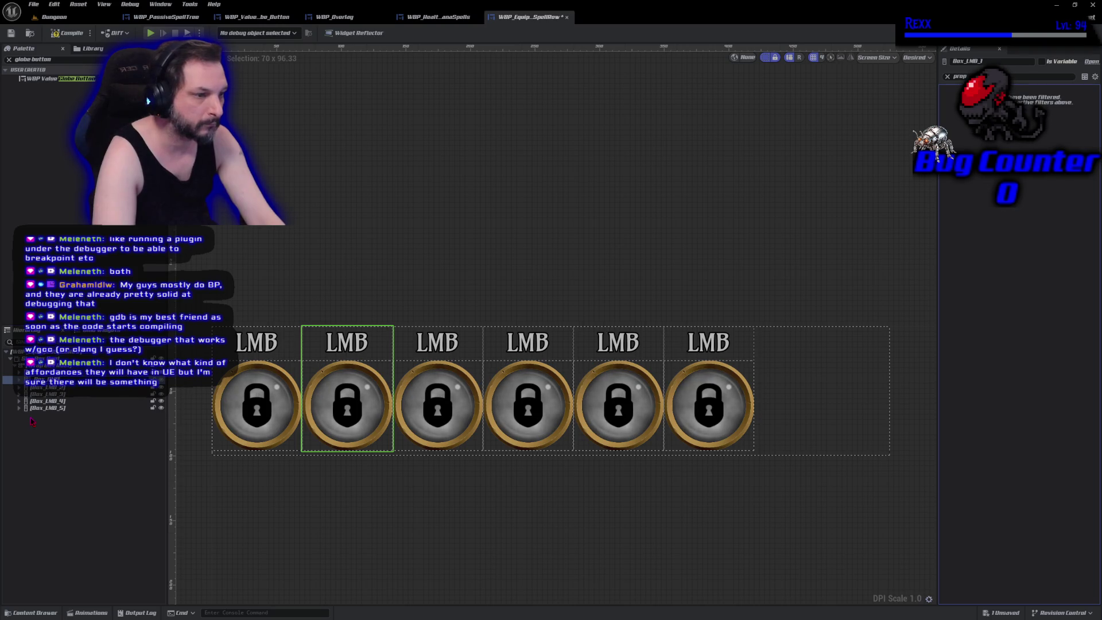
- Rename the second container Box_RMB and change its label text to RMB
text(RMB)
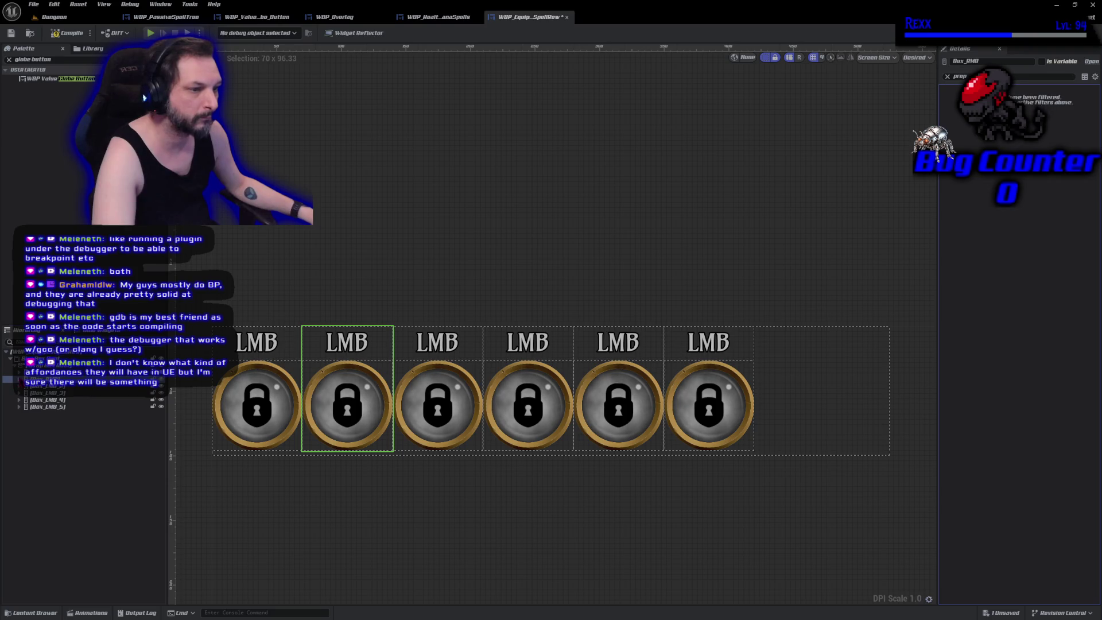
click(359, 345)
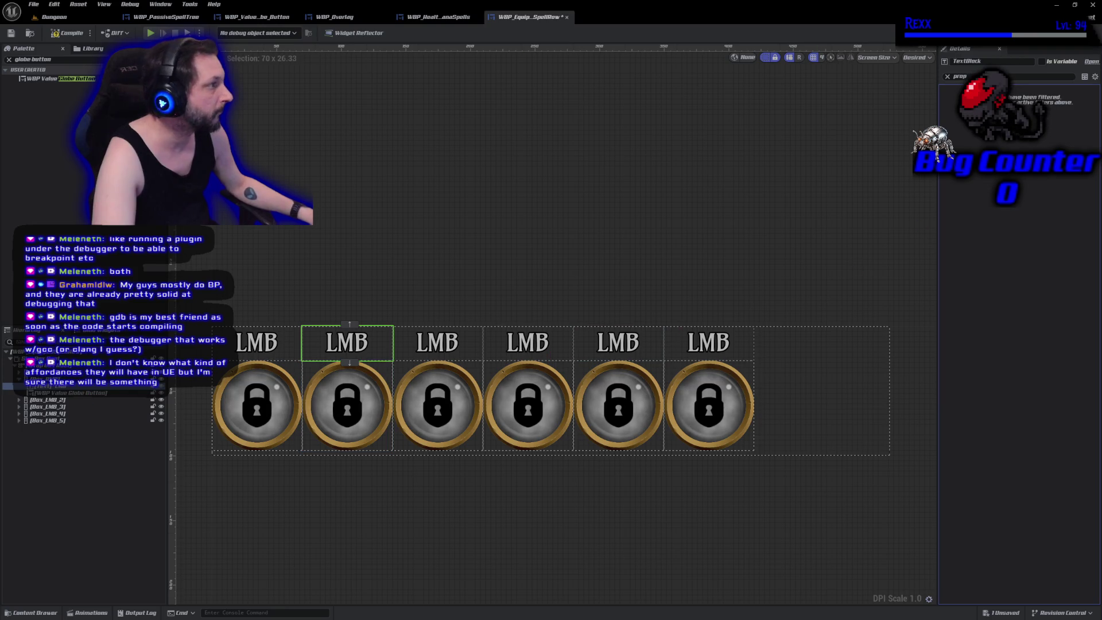
click(948, 77)
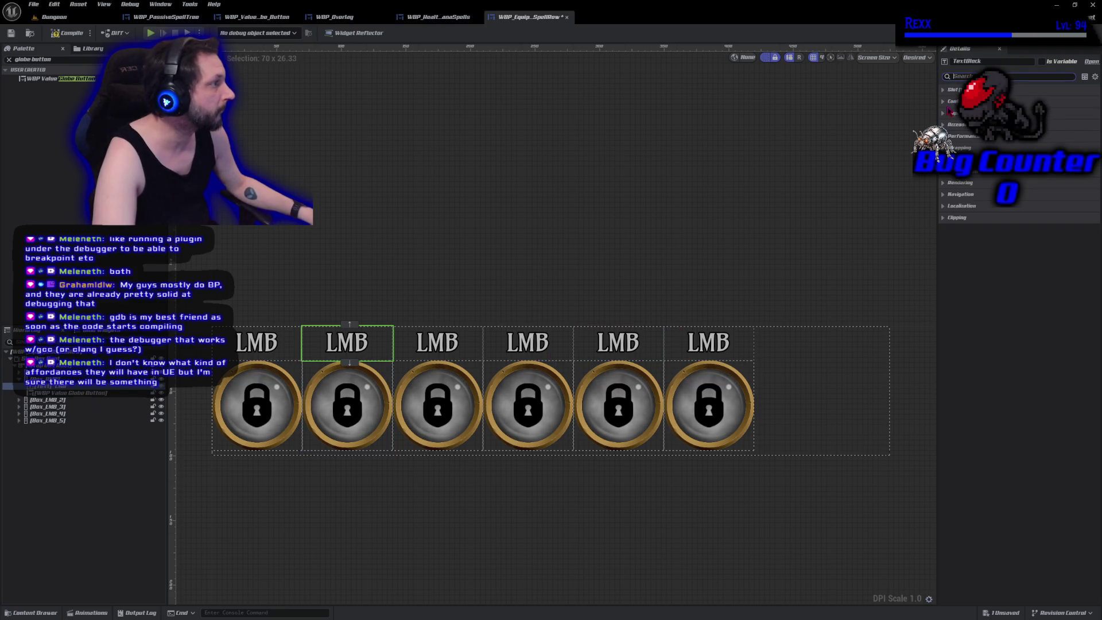
click(347, 343)
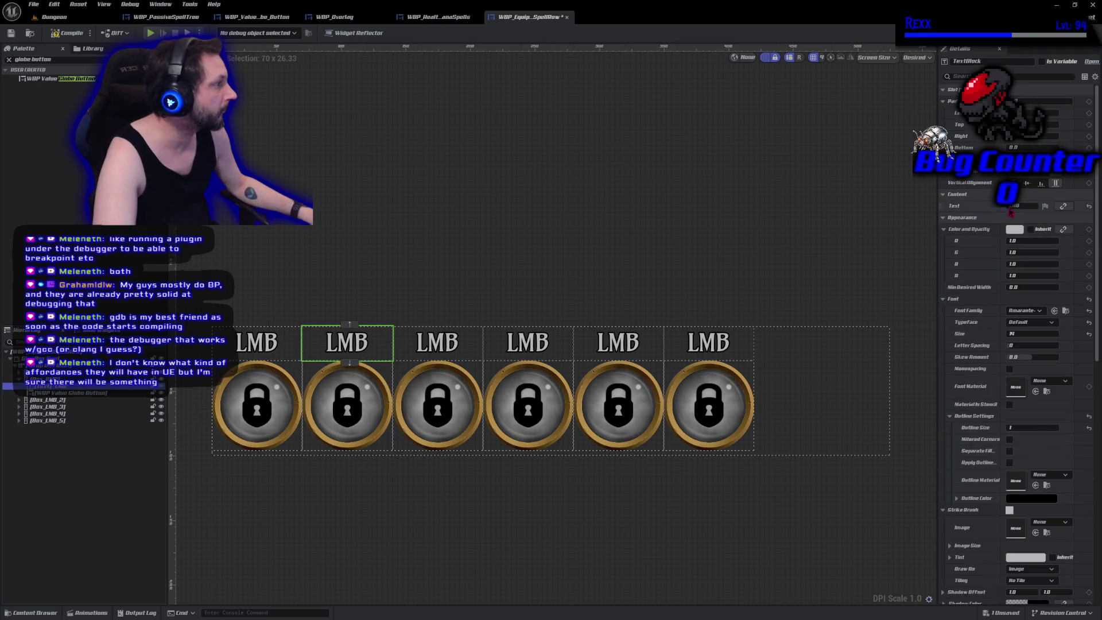
click(1011, 207)
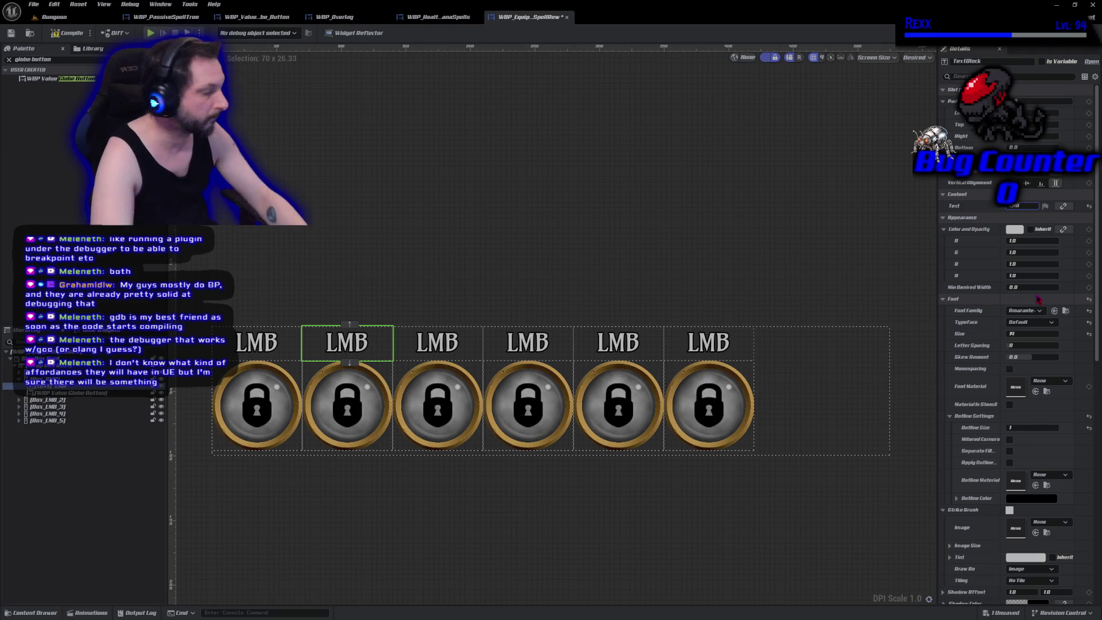
text(RMB)
key(Return)
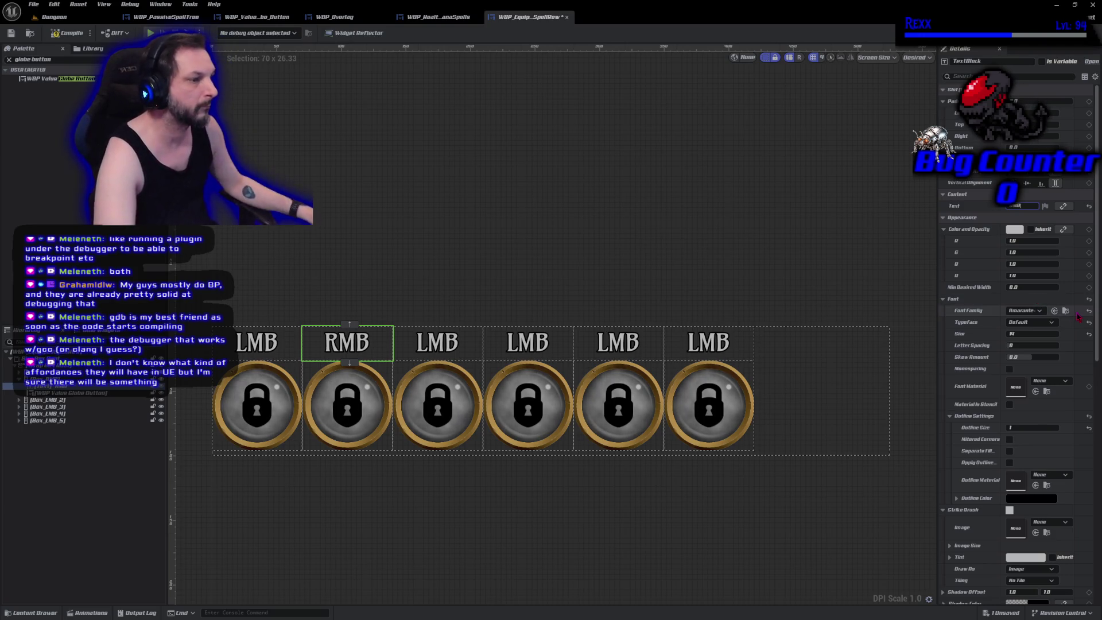
- Compile and save the widget
click(56, 34)
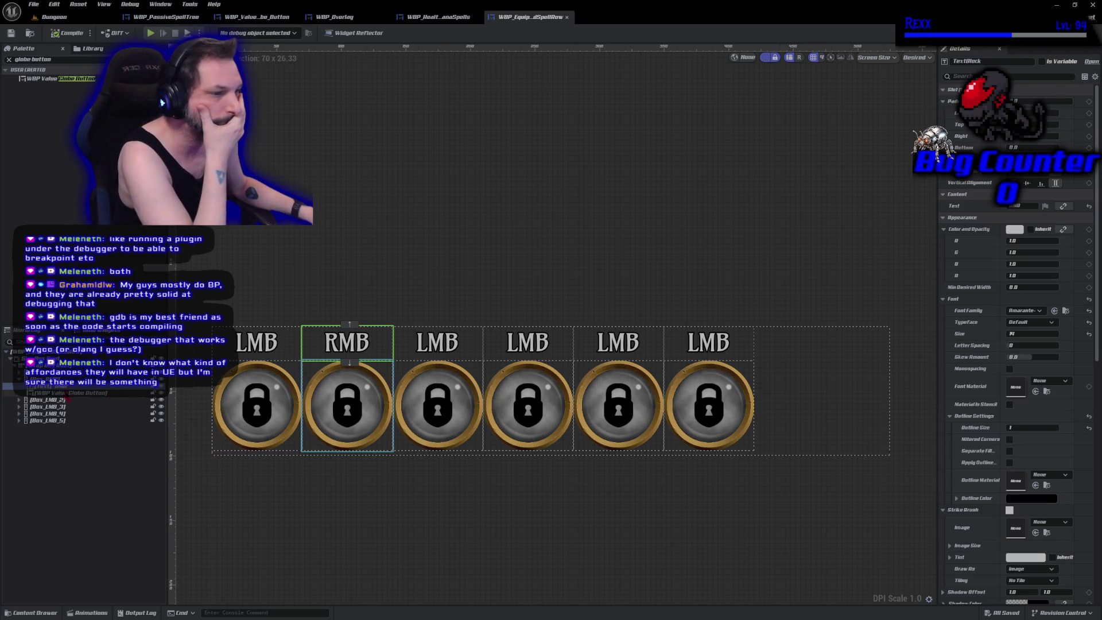
scroll(86, 402, down, 1)
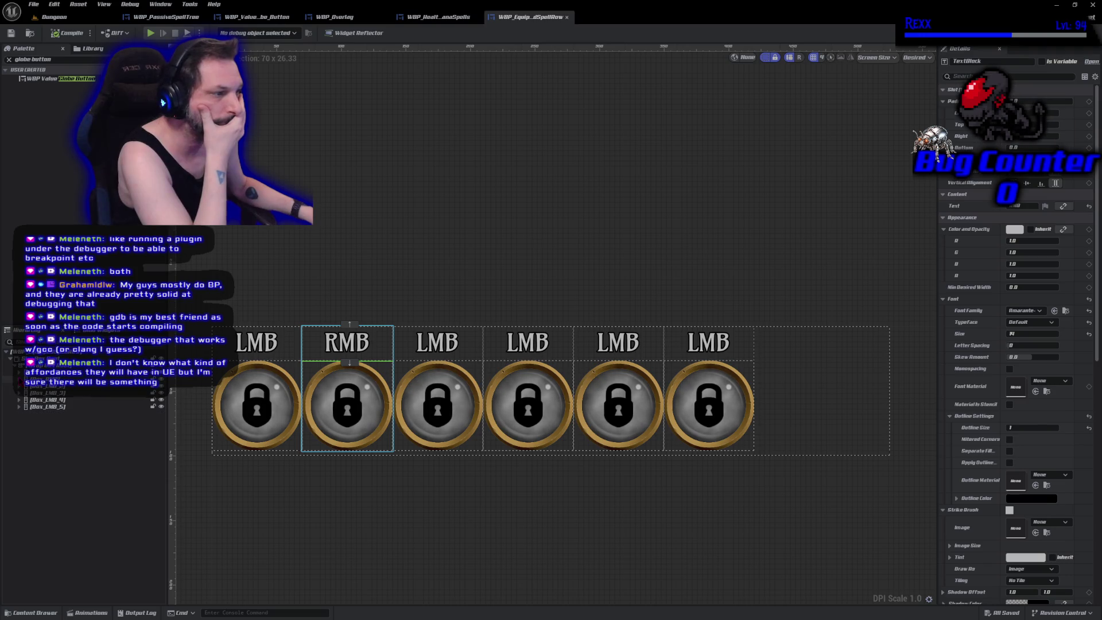
click(49, 386)
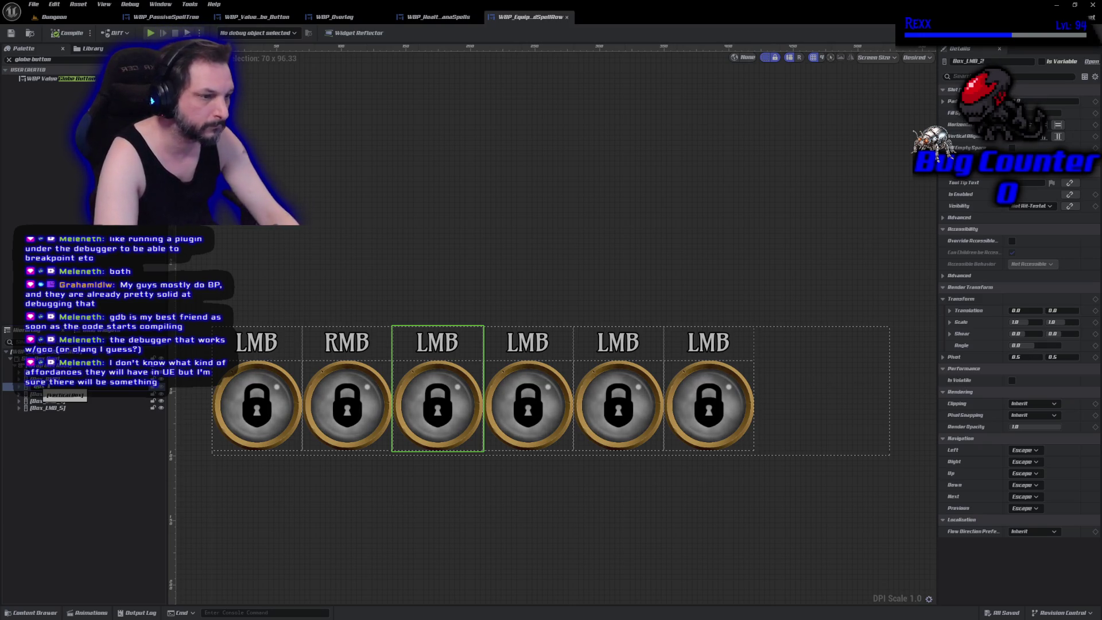
- Rename the remaining four button containers with the Box_ prefix
drag(49, 387, 48, 400)
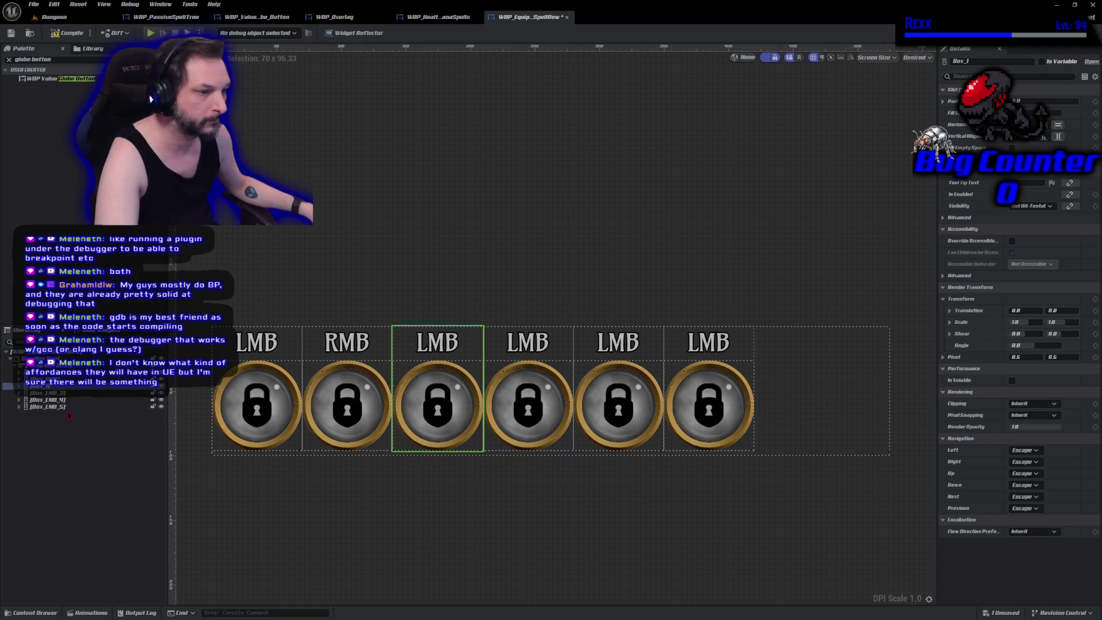
click(48, 396)
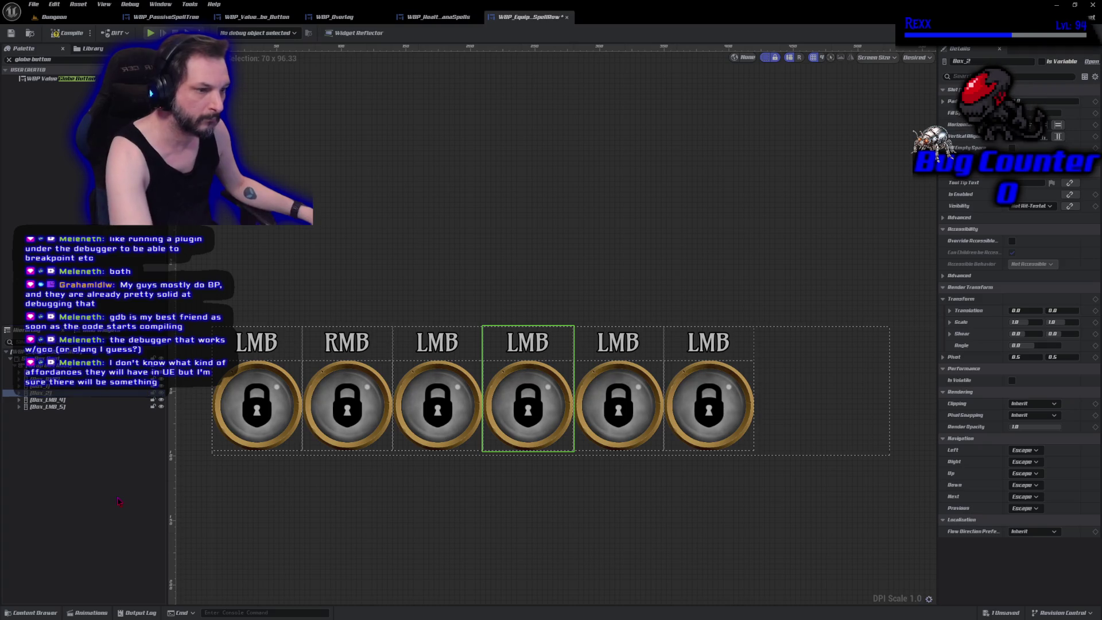
click(41, 400)
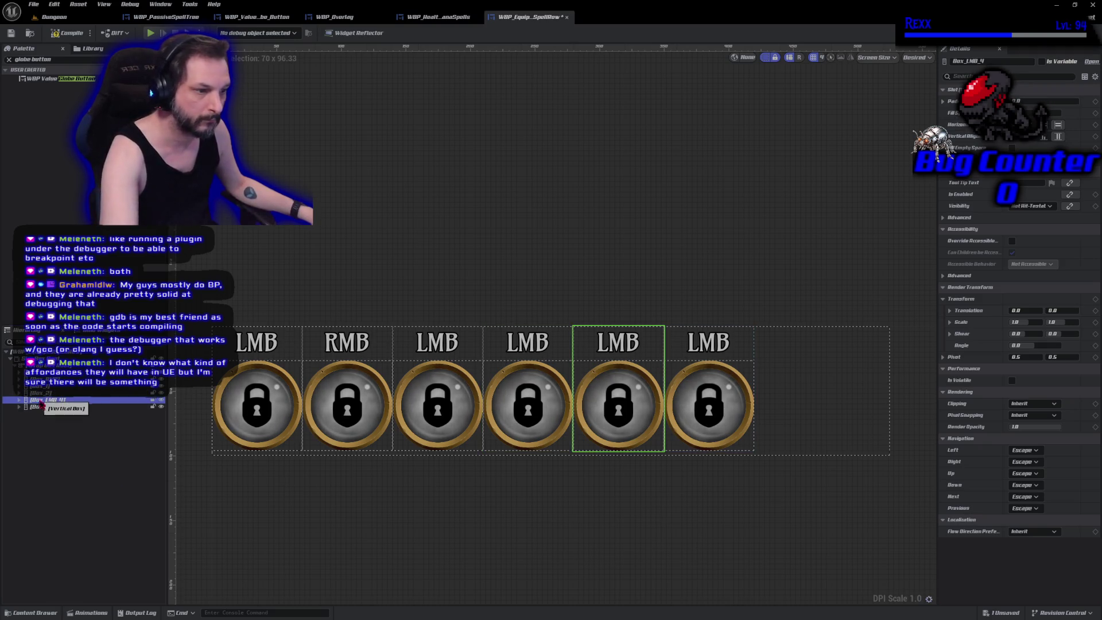
key(F2)
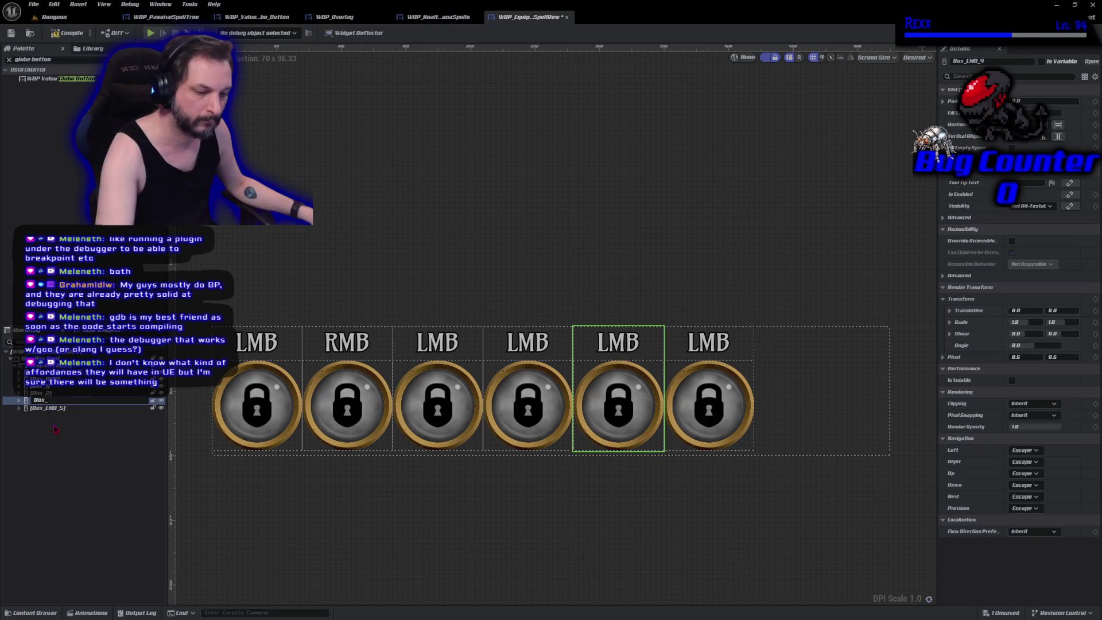
text(3)
key(Return)
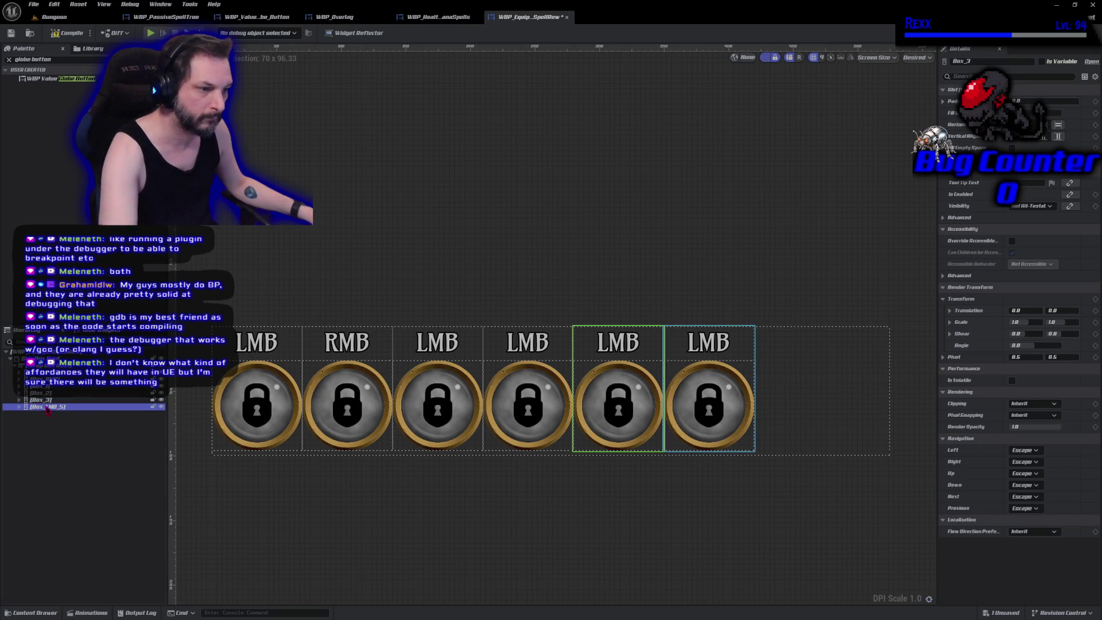
click(46, 407)
key(F2)
text(Box_4)
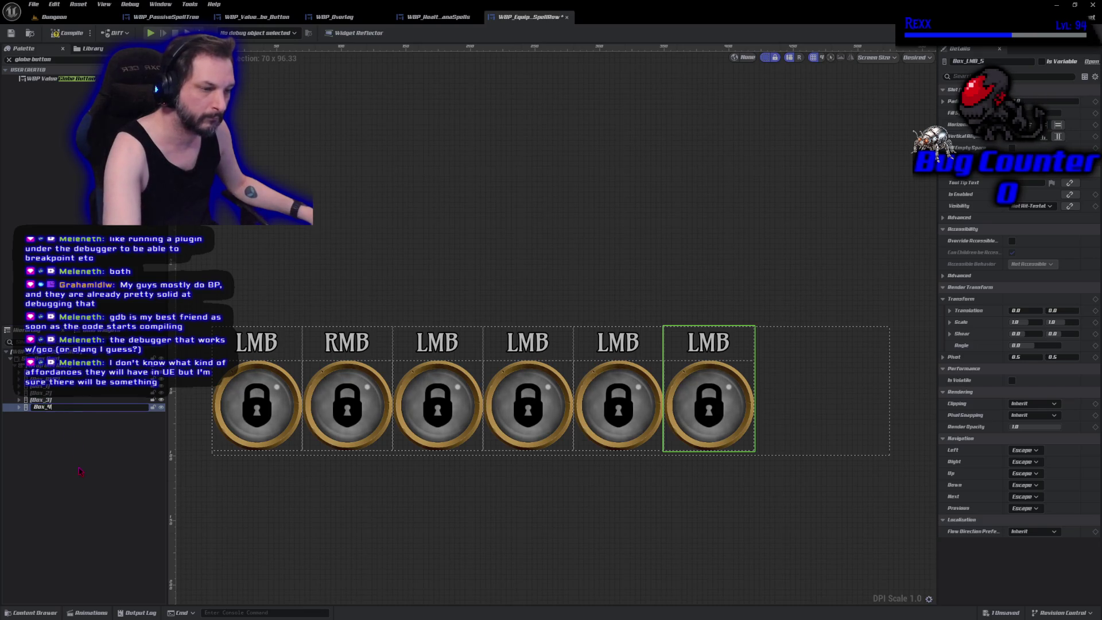
click(80, 471)
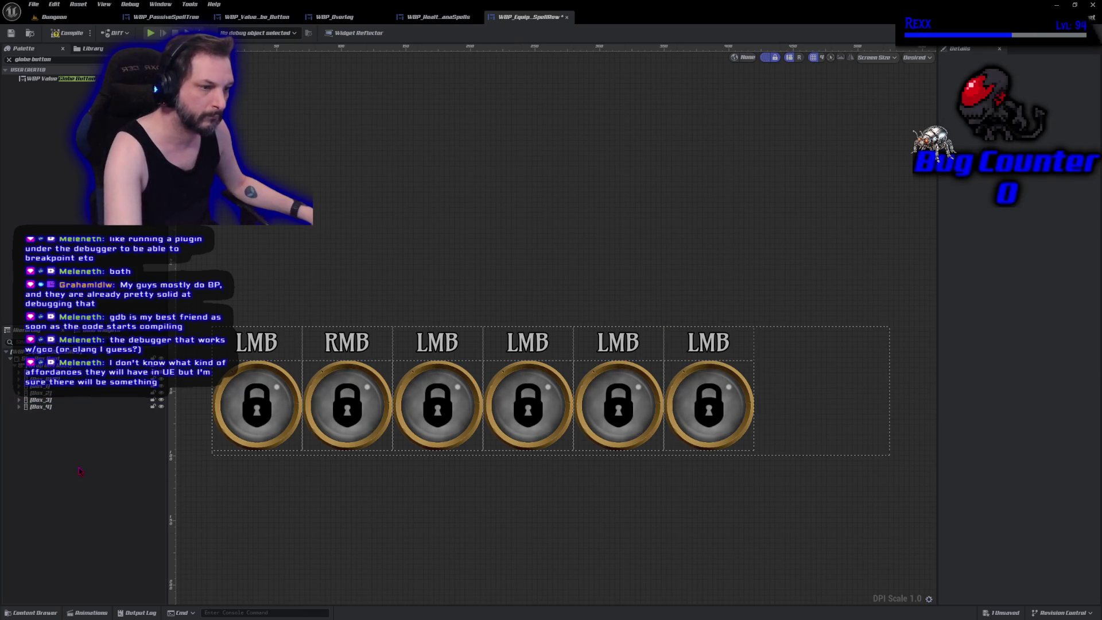
- Relabel the last four slots 1, 2, 3 and 4, then compile
click(441, 346)
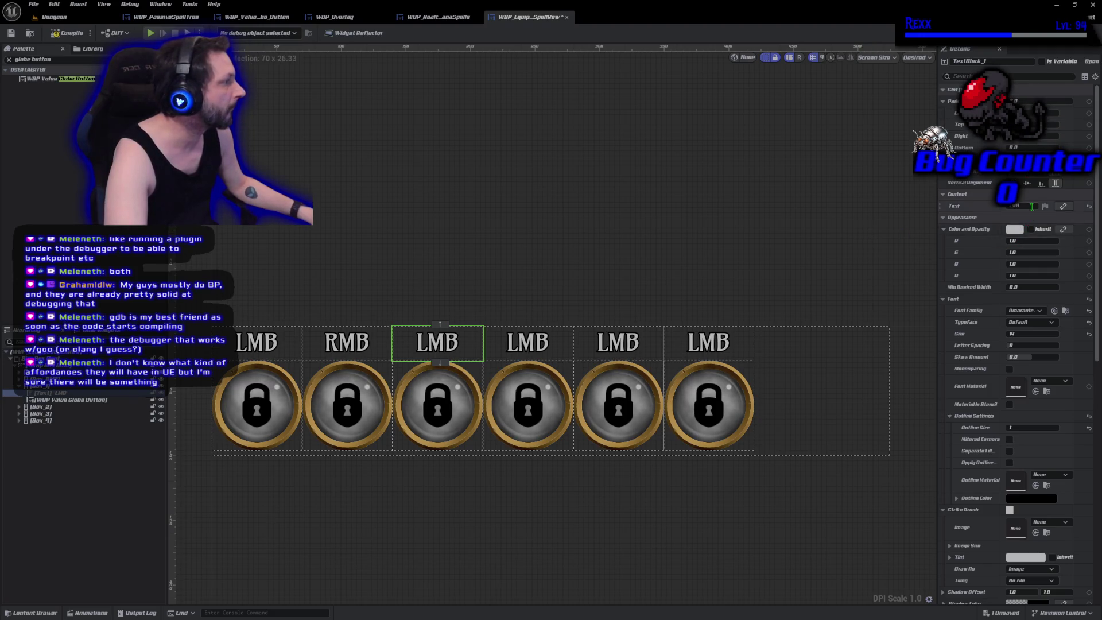
text(1)
key(Return)
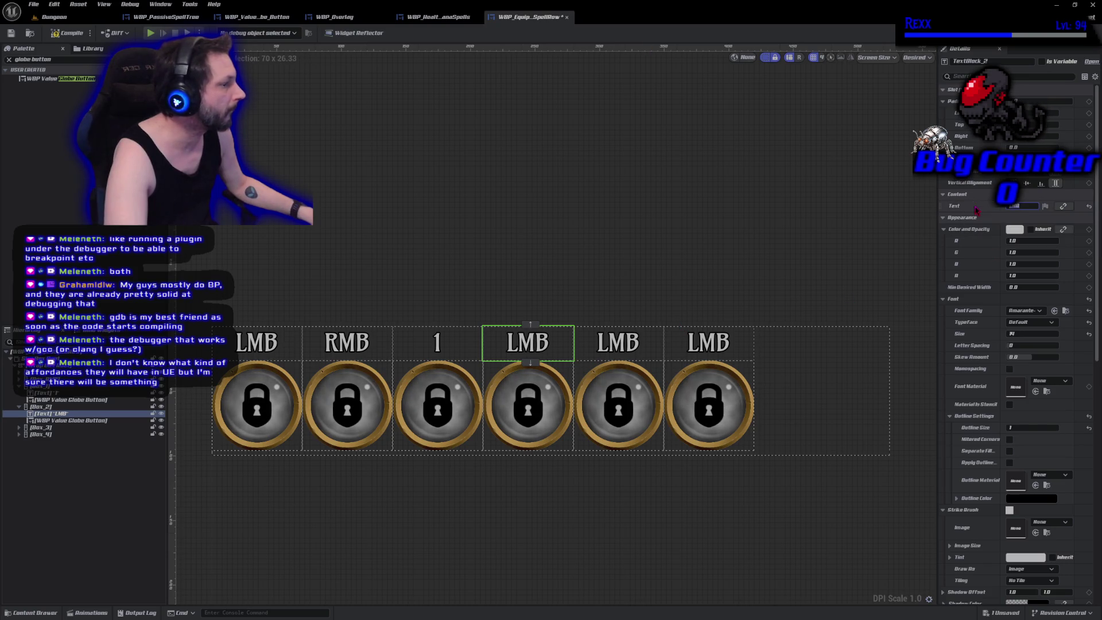
click(1019, 205)
text(2)
click(620, 335)
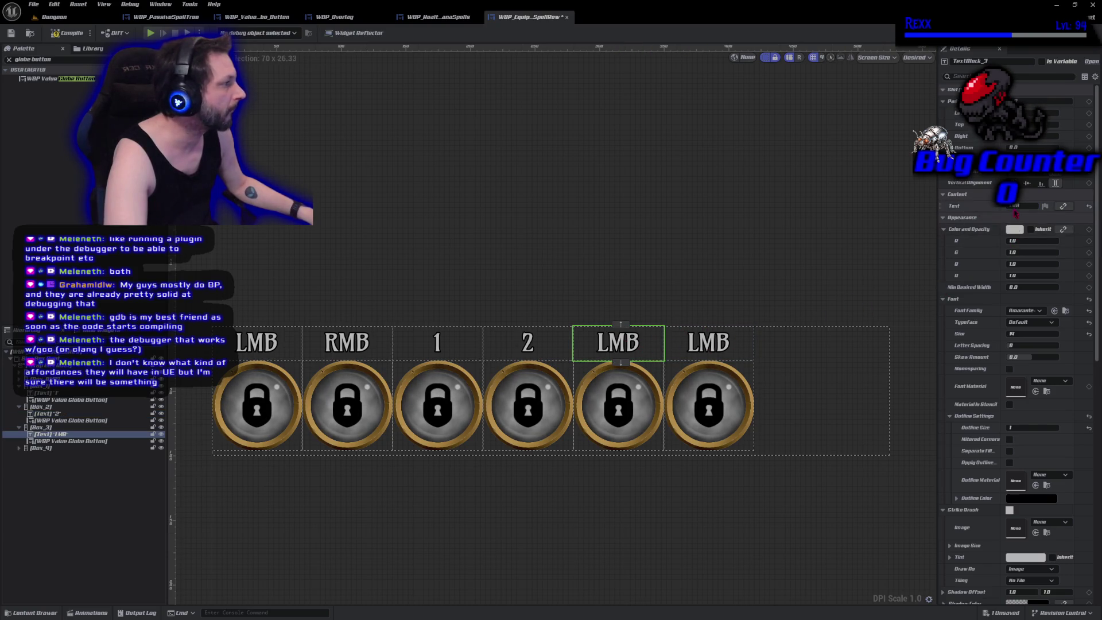
text(3)
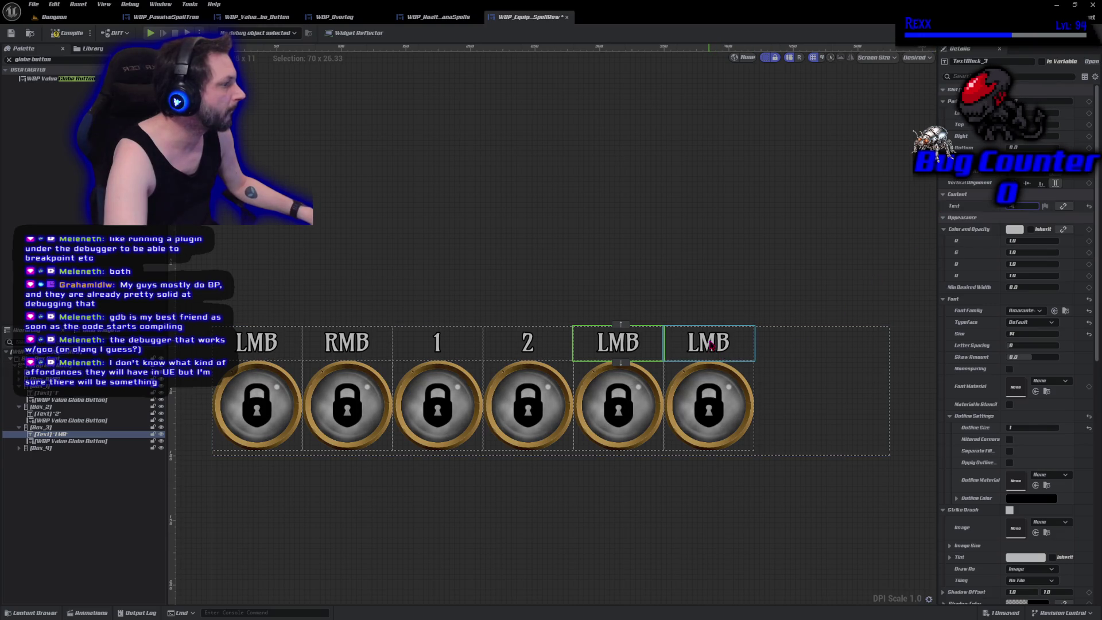
click(709, 343)
text(4)
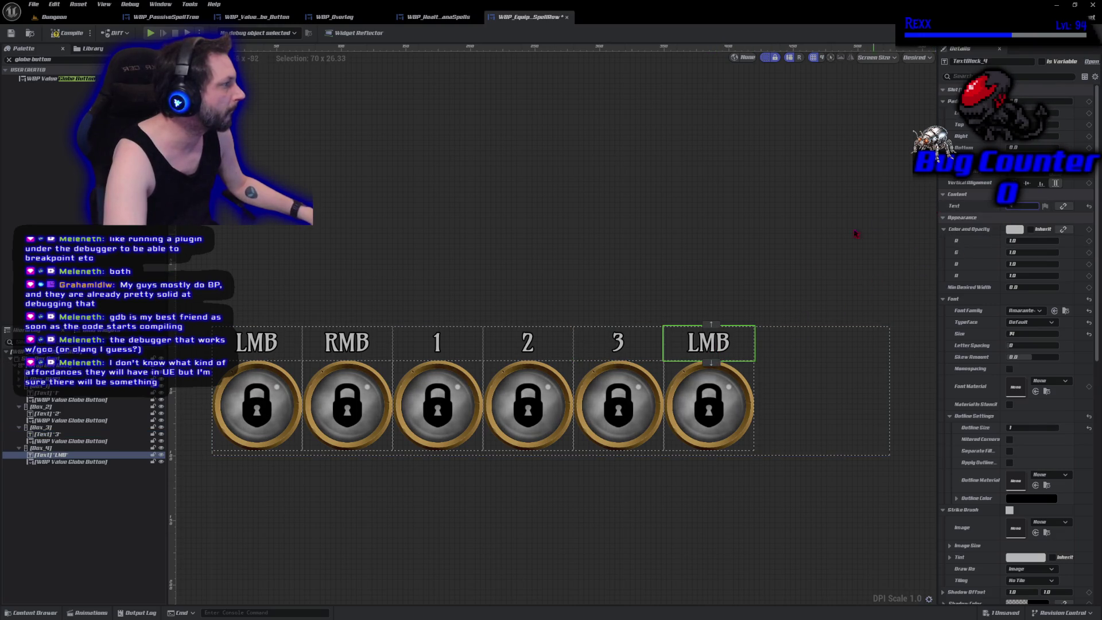
click(694, 513)
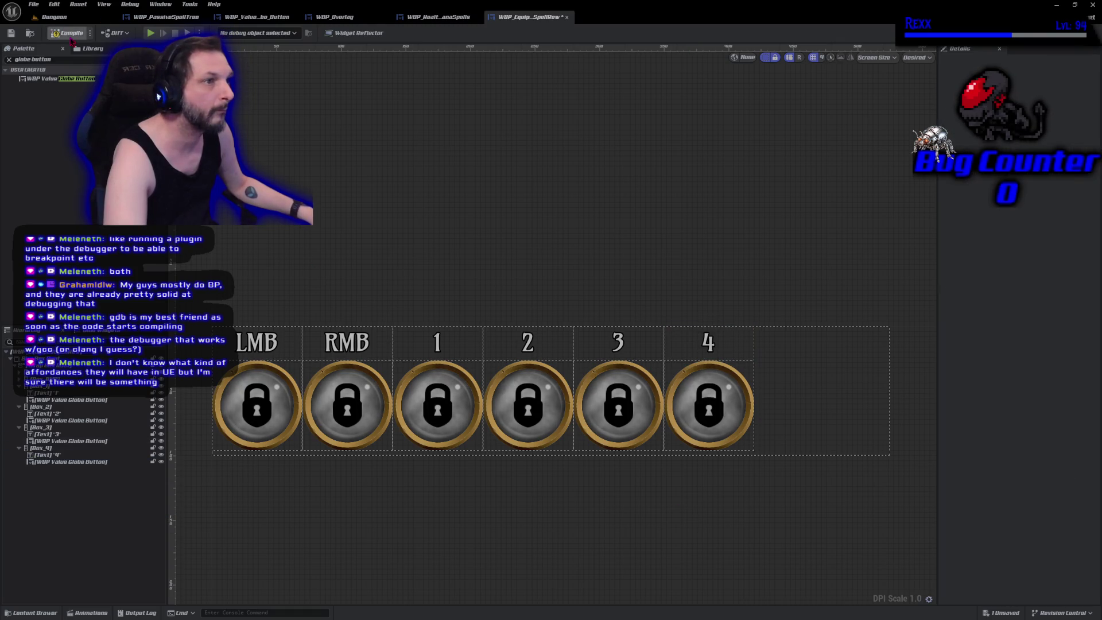
click(72, 34)
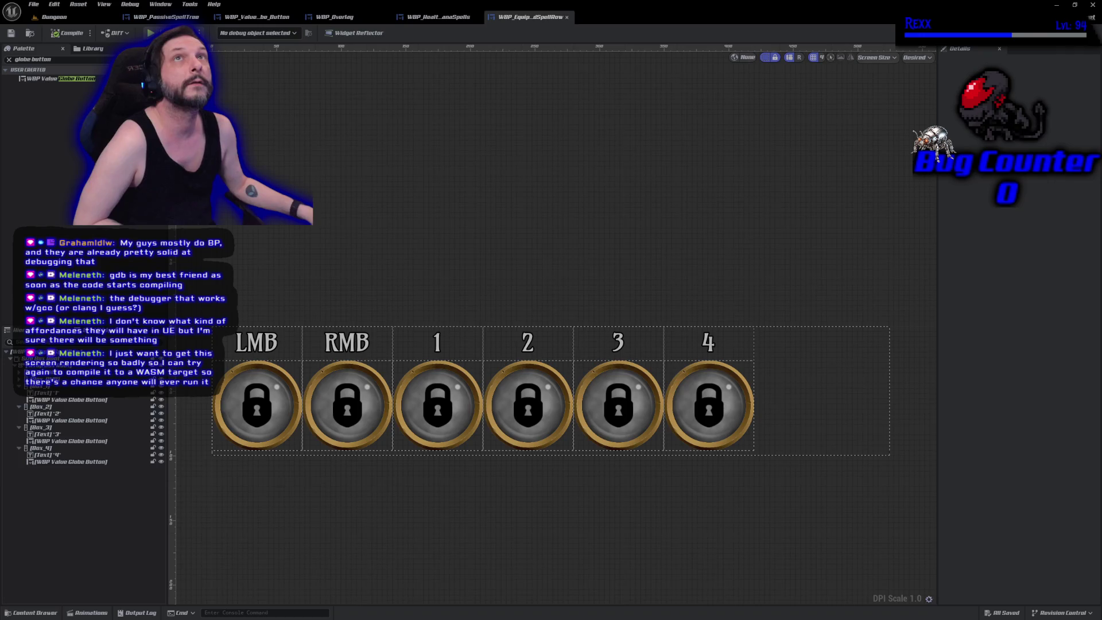
- Replace the Palette search text with 'spacer'
click(33, 59)
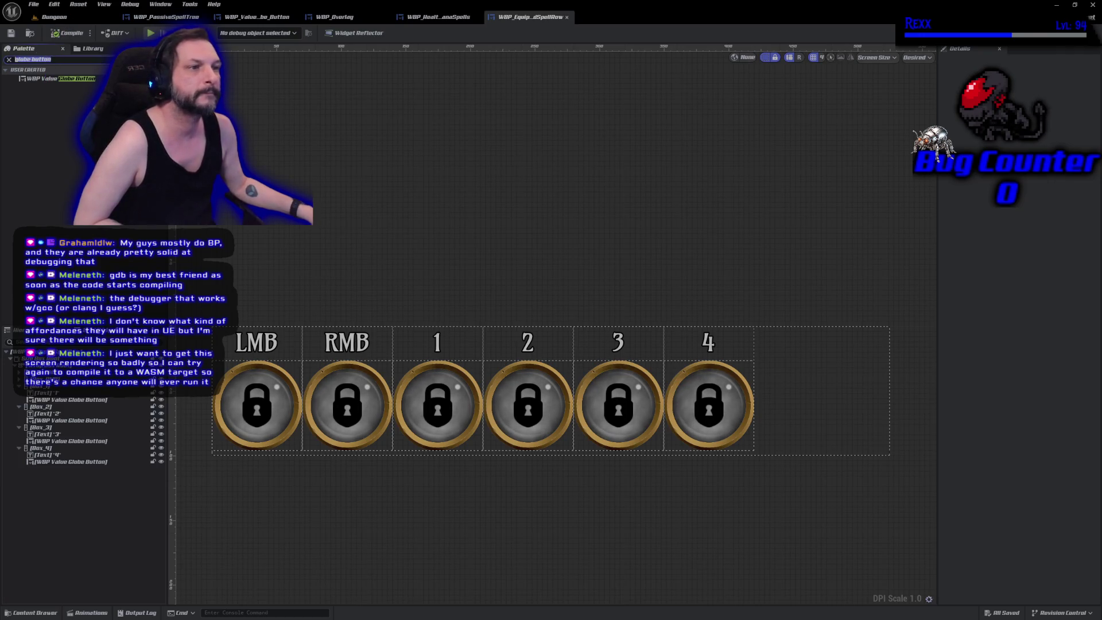
text(spacer)
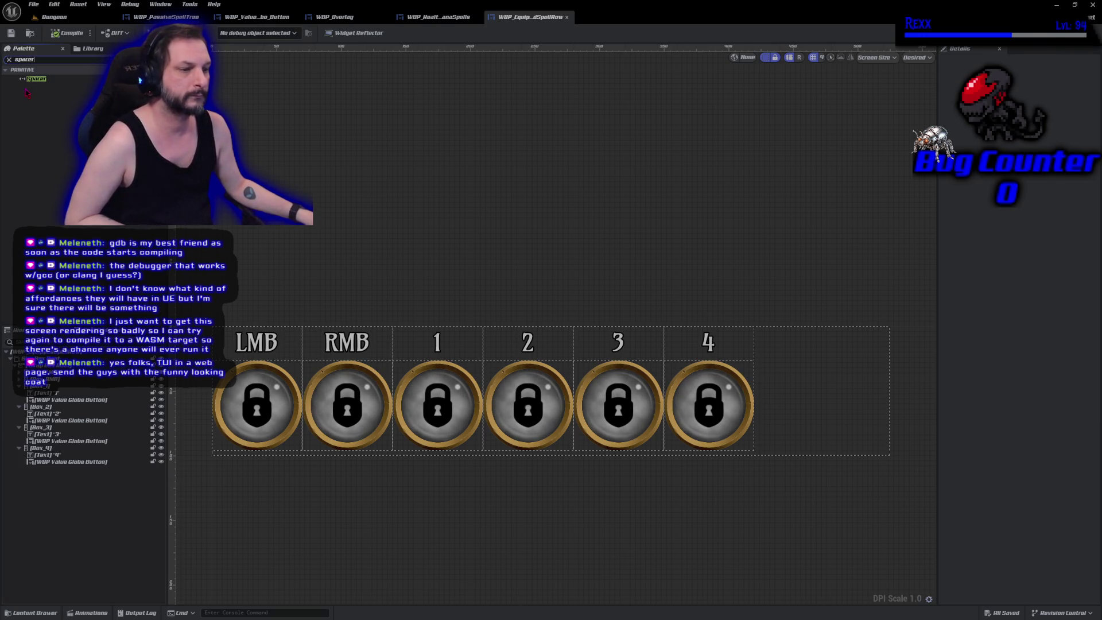
- Insert a Spacer between the LMB and RMB slots and set its width to 5
click(19, 385)
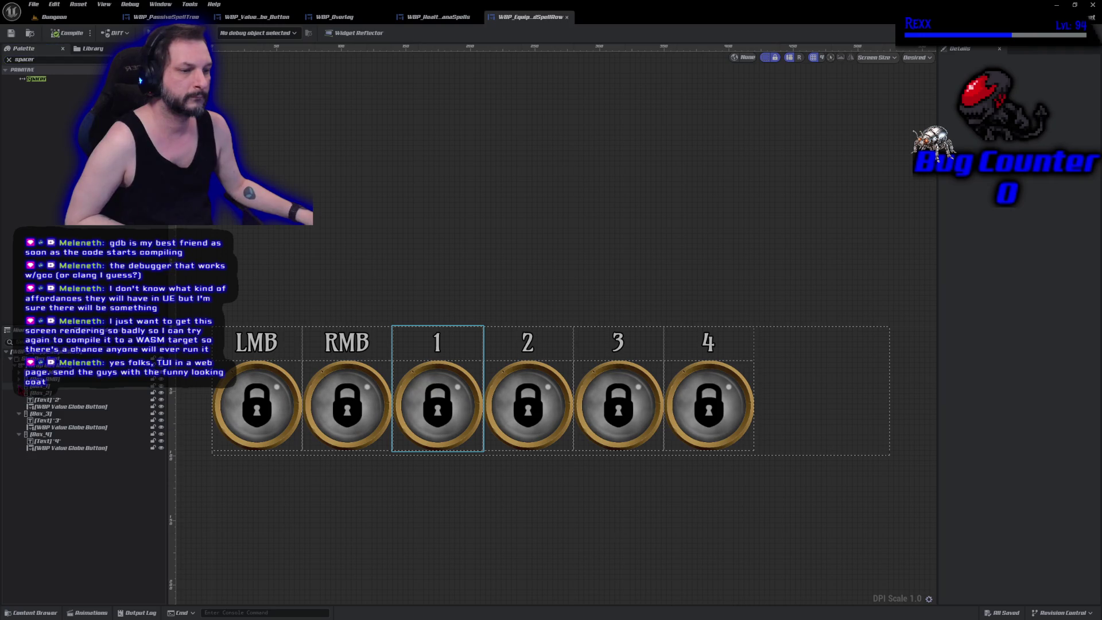
click(19, 392)
click(18, 400)
click(19, 406)
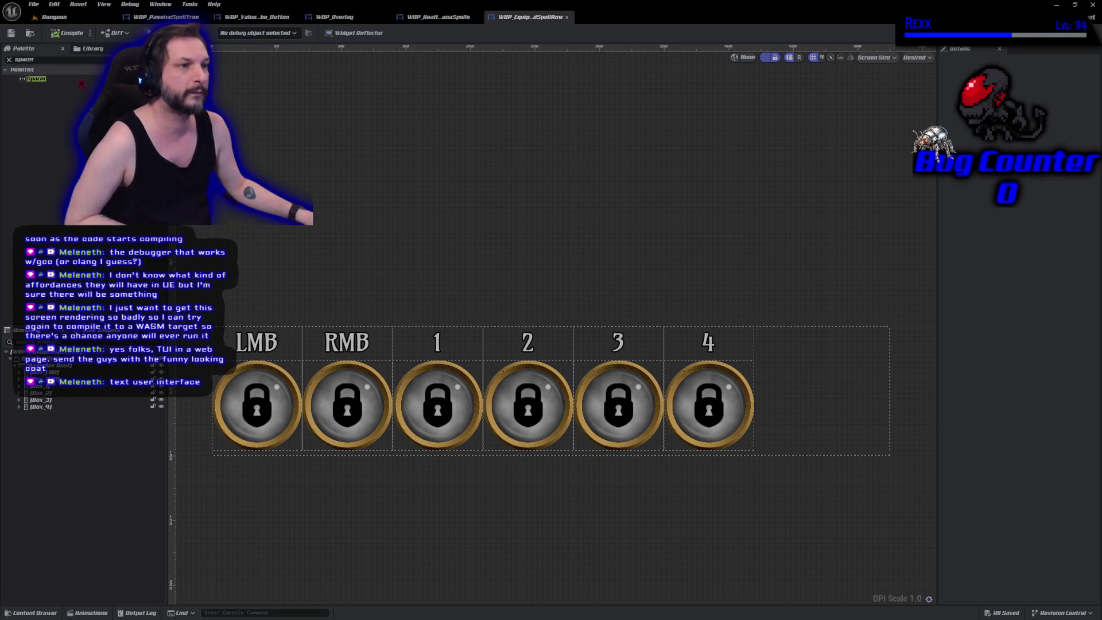
click(43, 81)
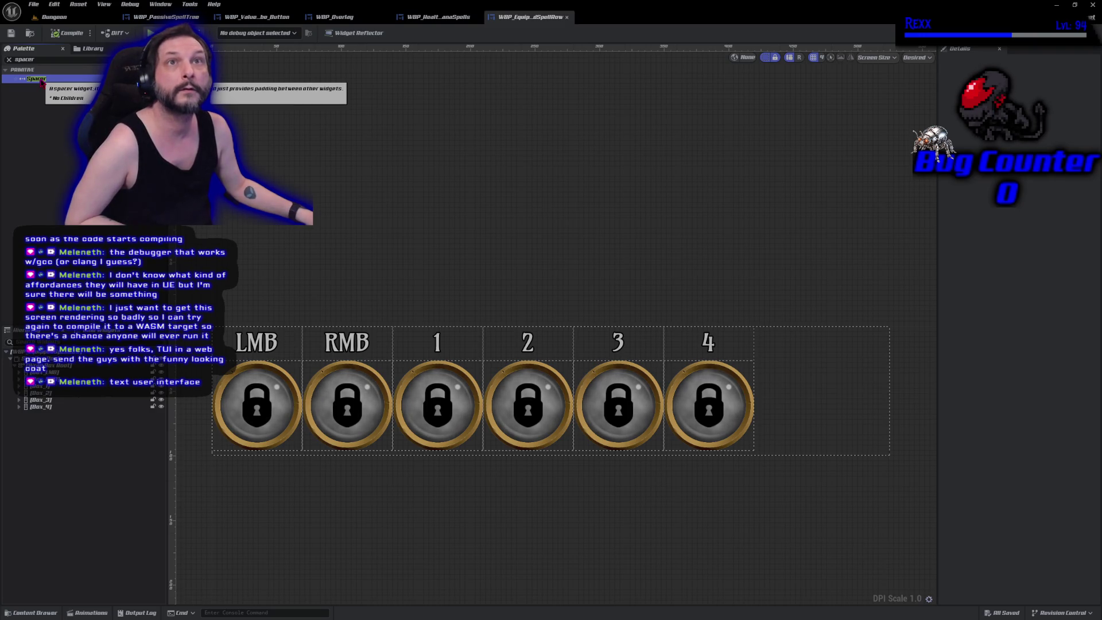
drag(41, 82, 51, 379)
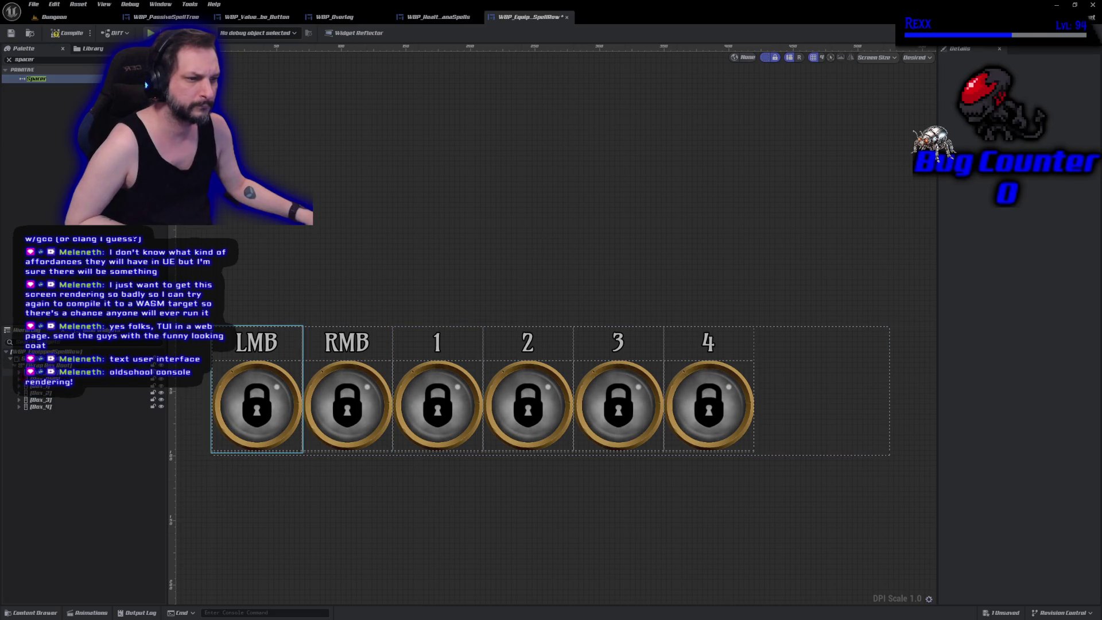
drag(43, 393, 42, 402)
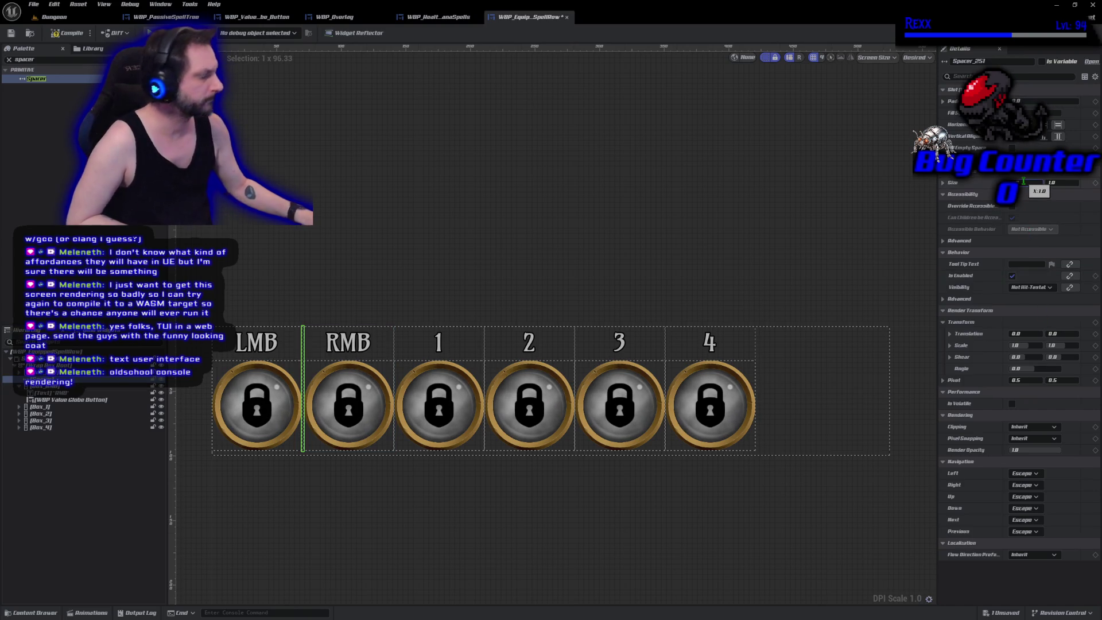
drag(1023, 181, 1030, 181)
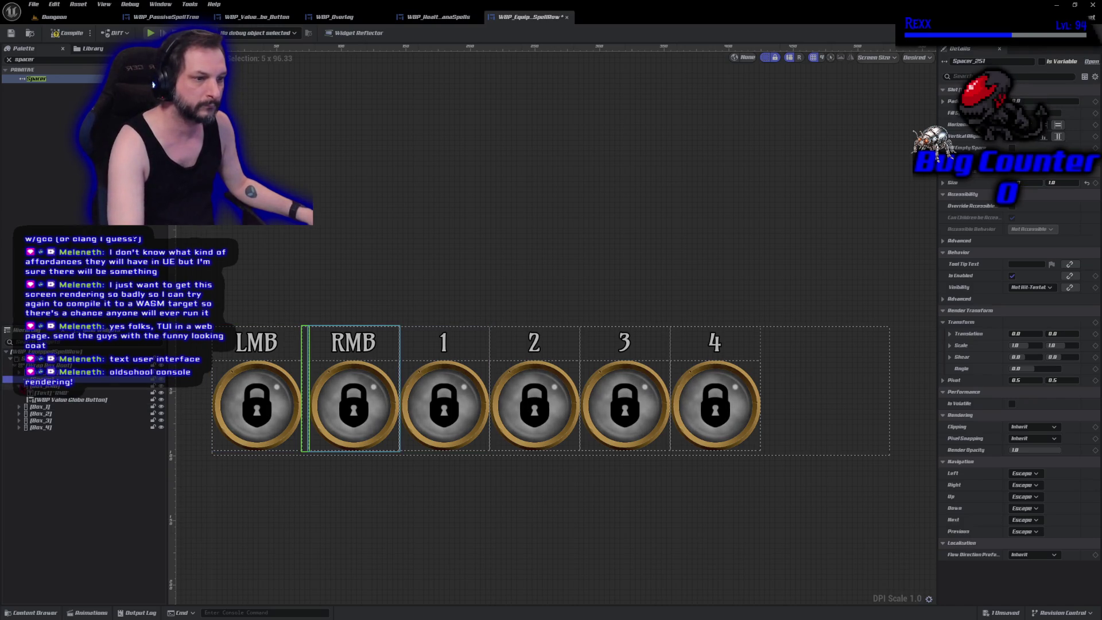
- Duplicate the spacer between RMB and slot 1, and between slots 1 and 2
click(19, 386)
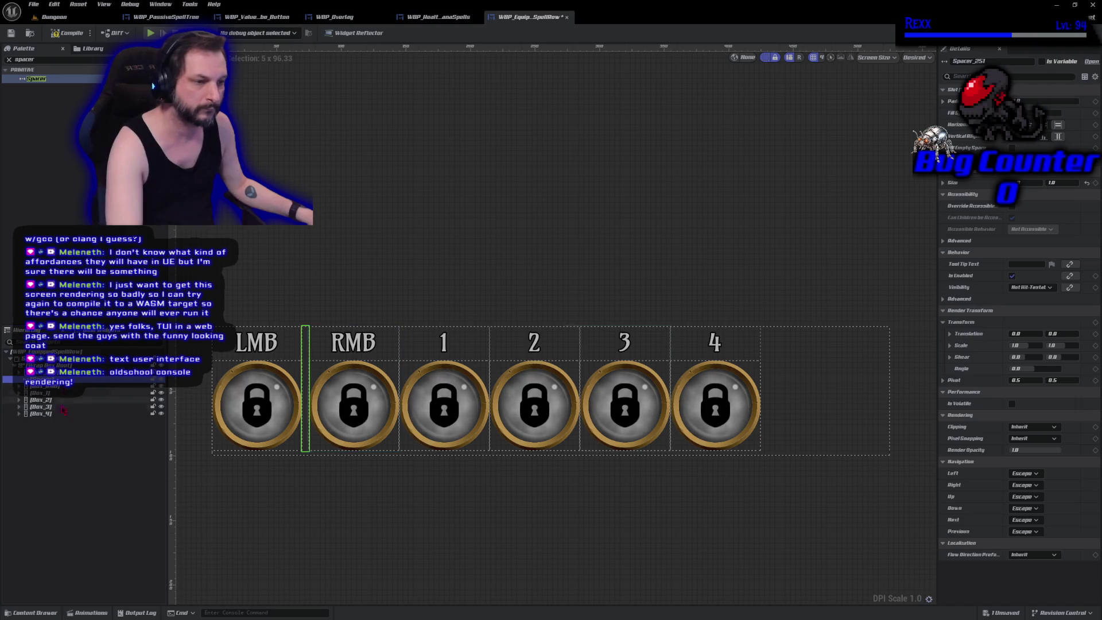
key(ctrl+d)
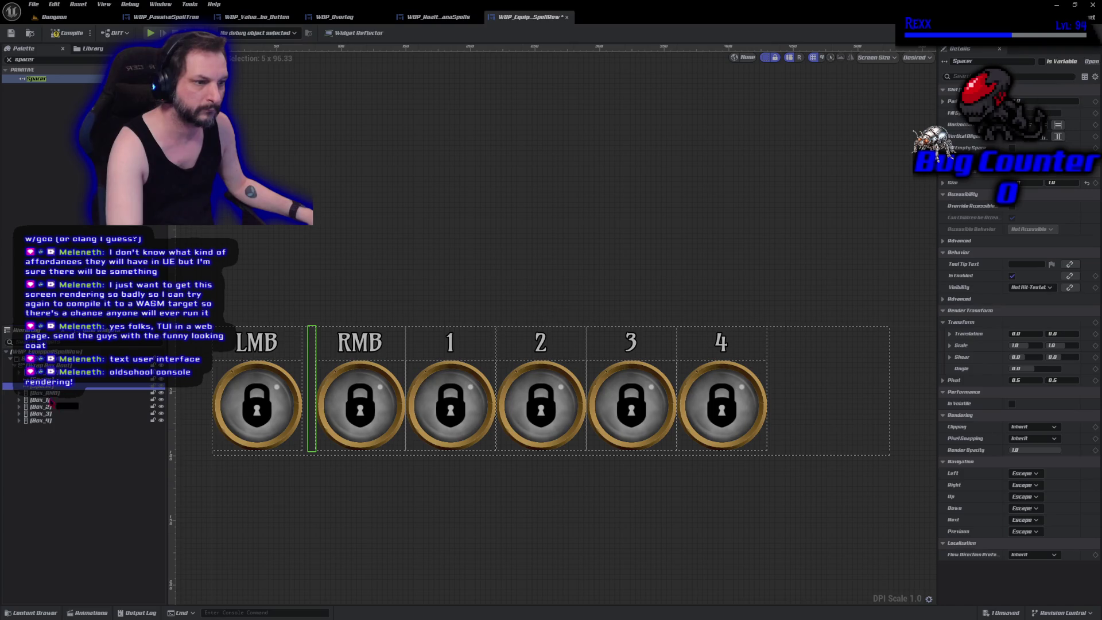
drag(50, 403, 49, 401)
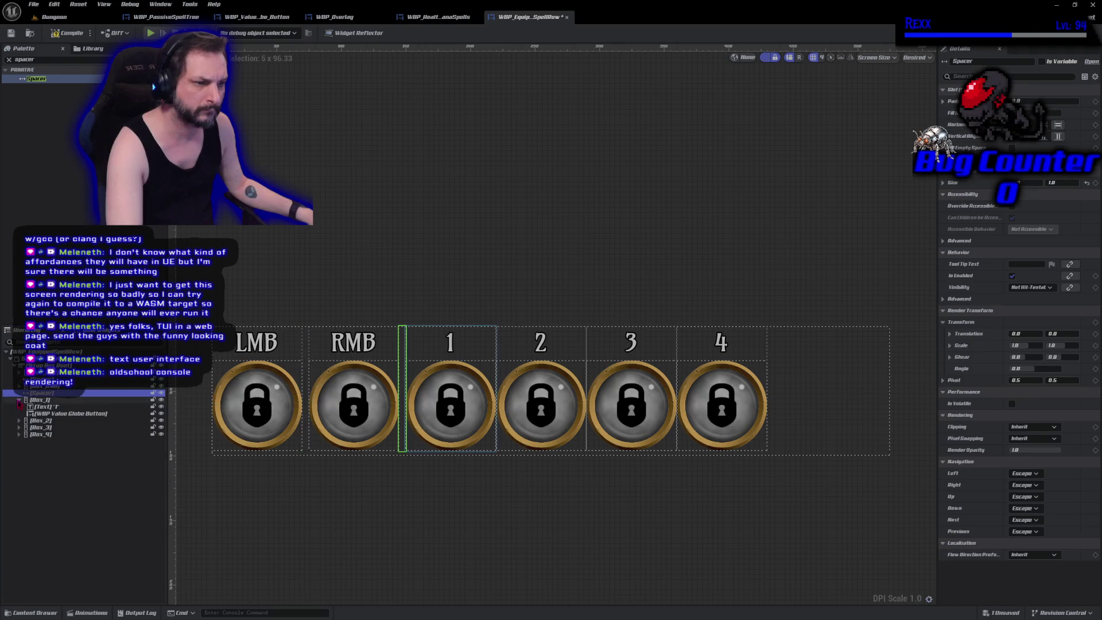
click(19, 401)
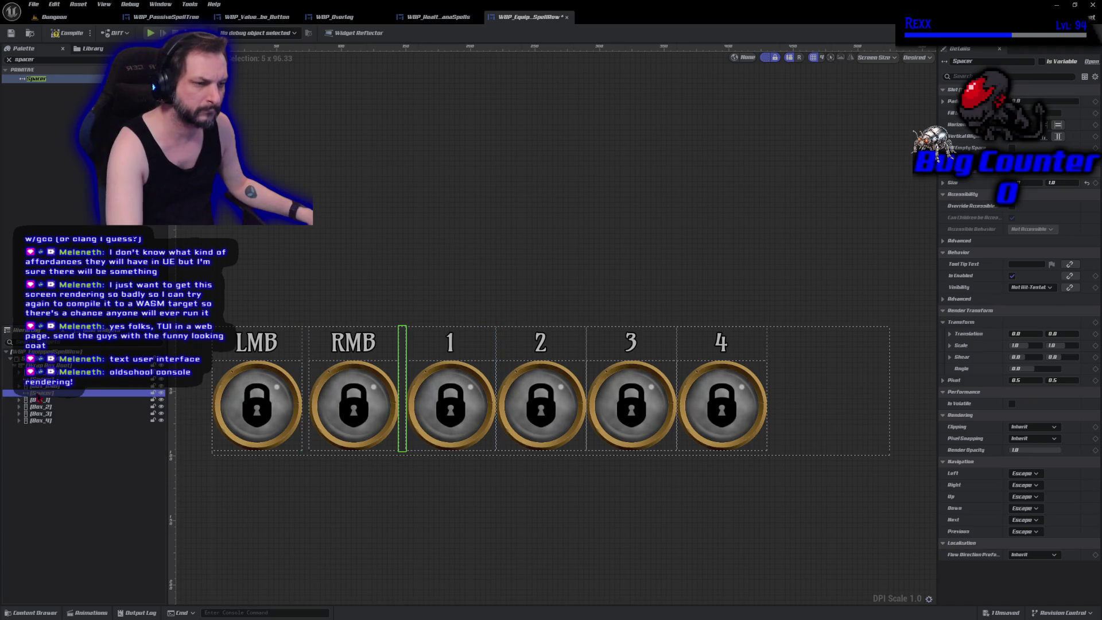
key(ctrl+d)
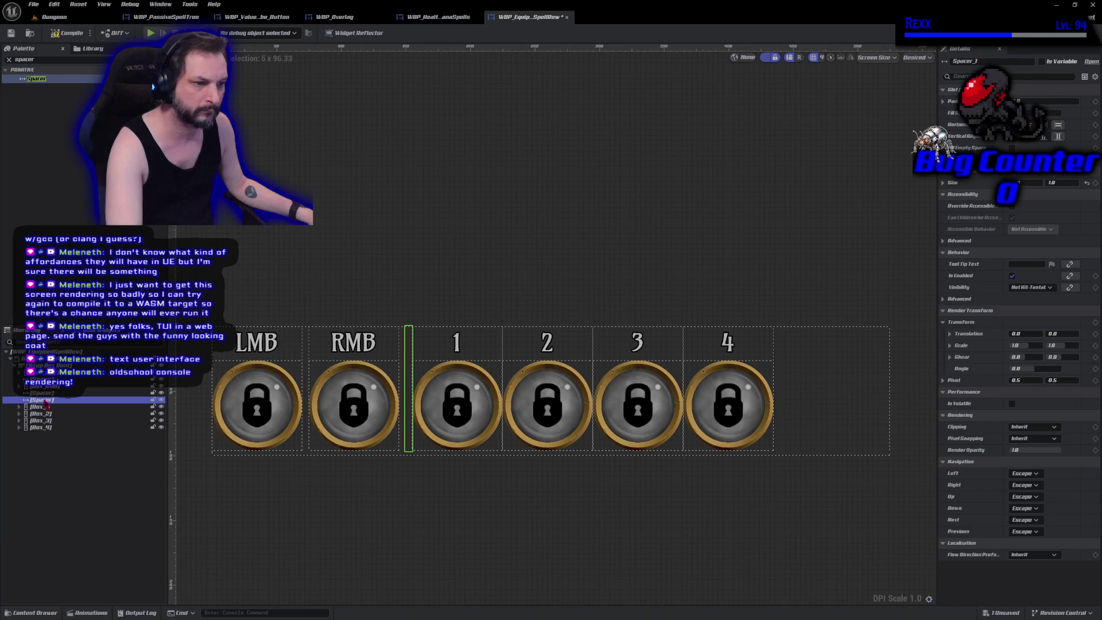
drag(46, 405, 40, 430)
- Add spacer copies between slots 2–3 and 3–4, then compile
click(19, 399)
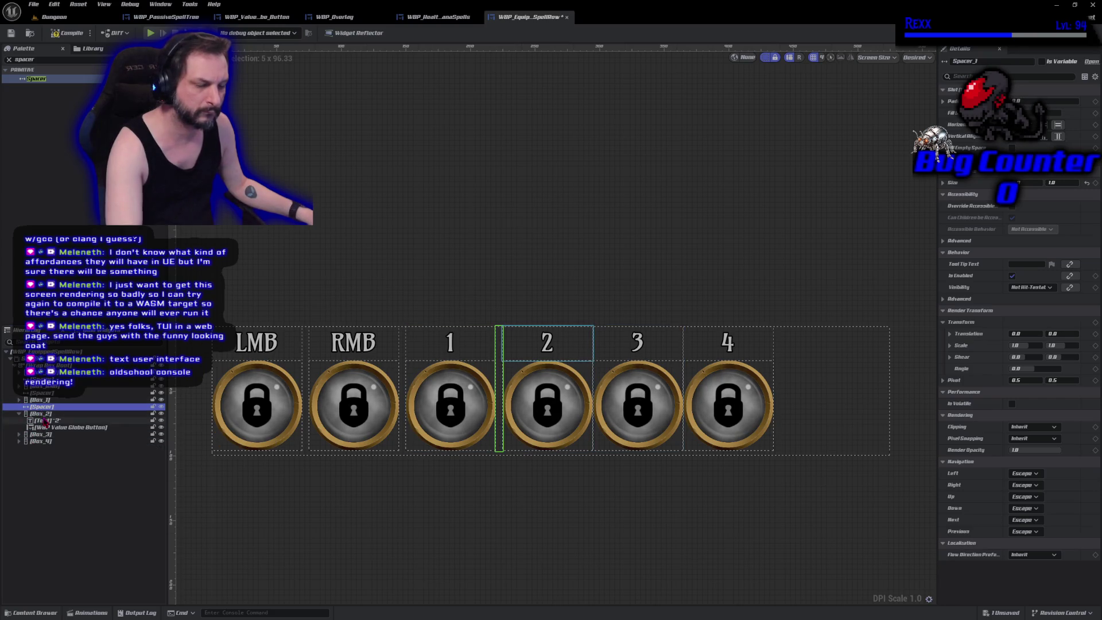
key(ctrl+d)
drag(43, 413, 40, 445)
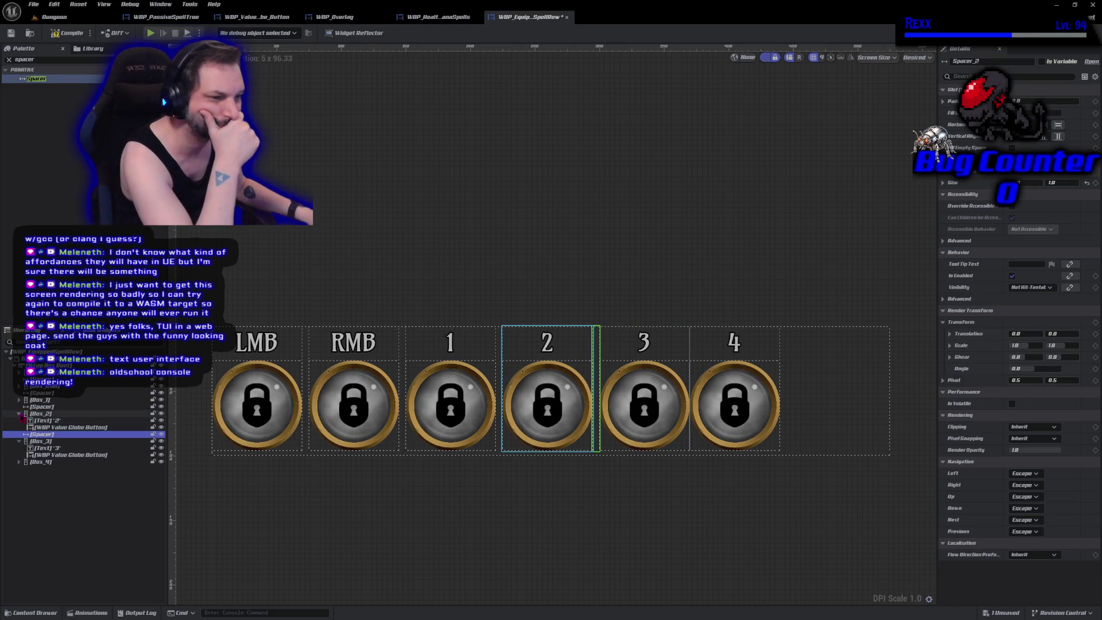
click(20, 414)
click(19, 428)
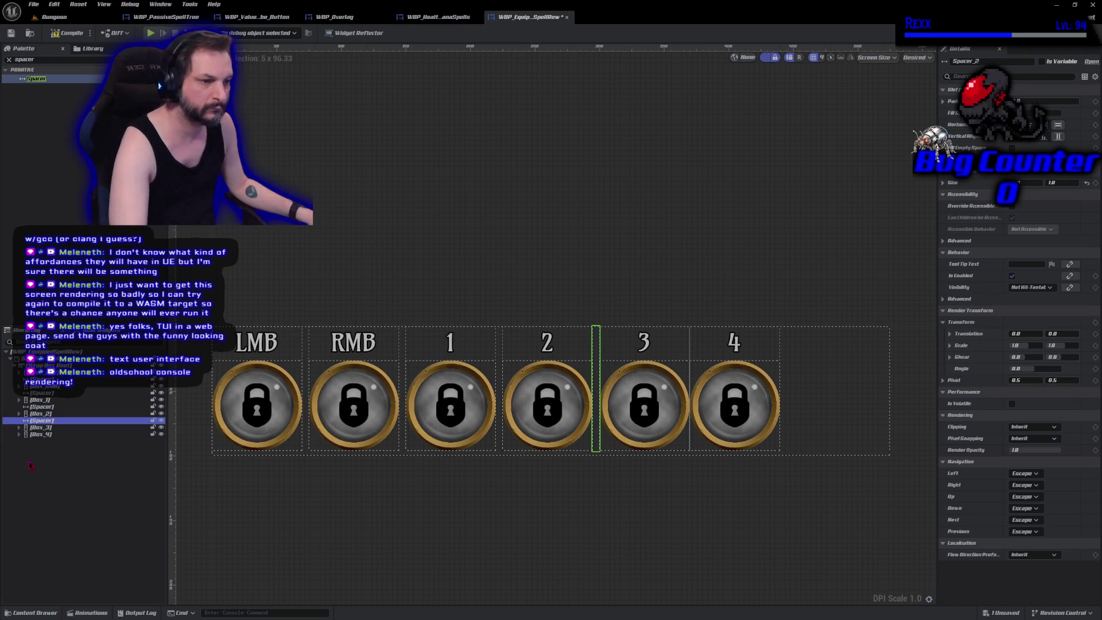
key(ctrl+d)
drag(57, 430, 57, 439)
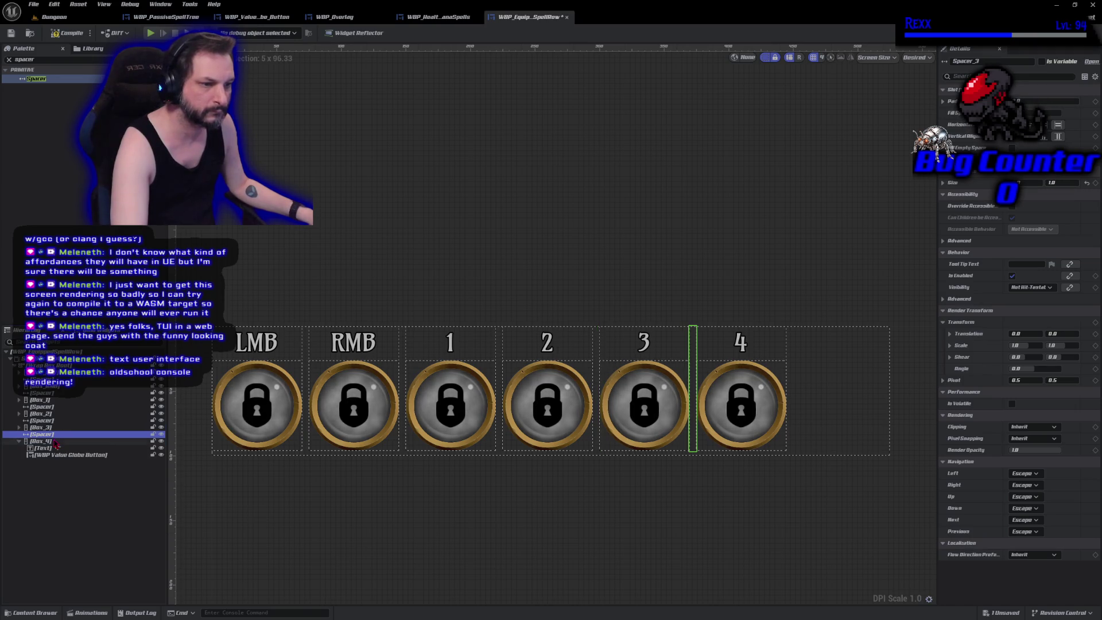
click(20, 442)
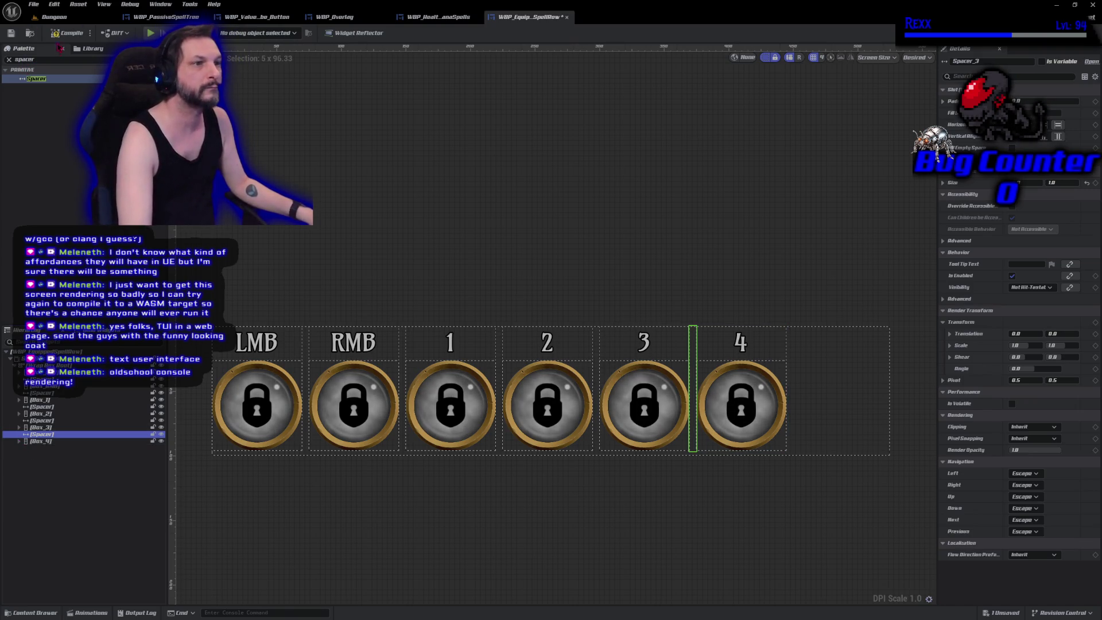
click(63, 33)
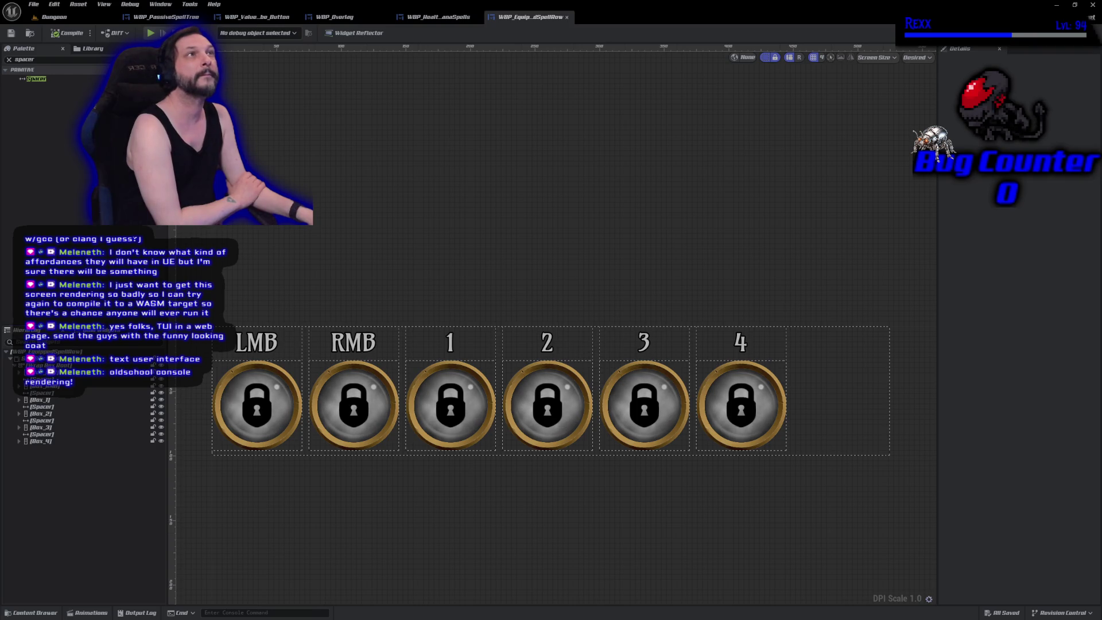
- Select all six globe buttons and set their box size to 50 by 50
click(268, 446)
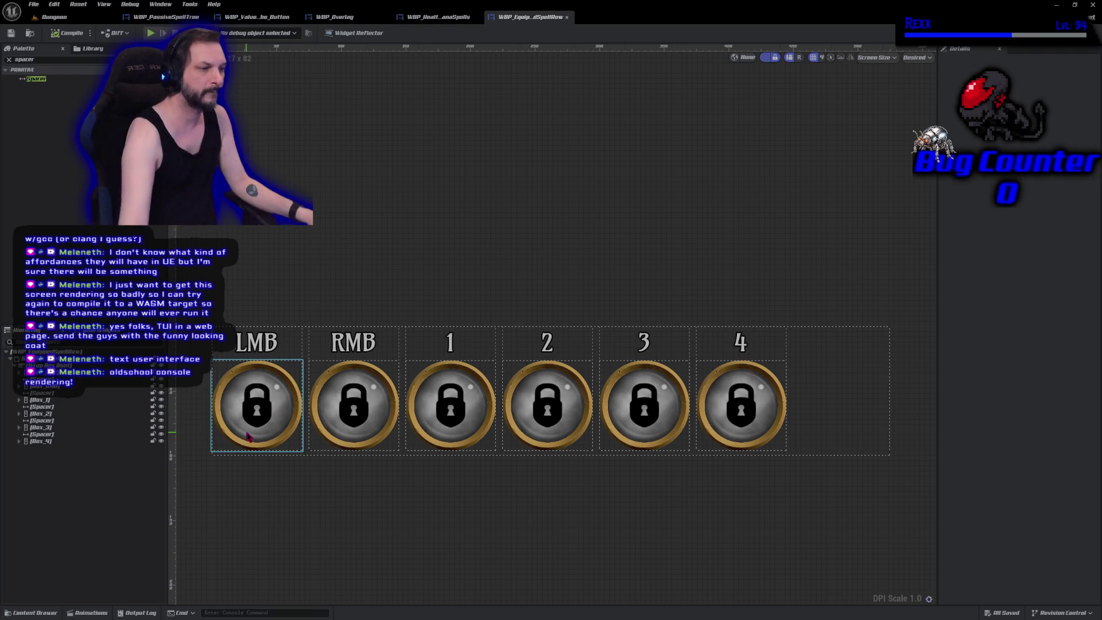
ctrl+click(354, 414)
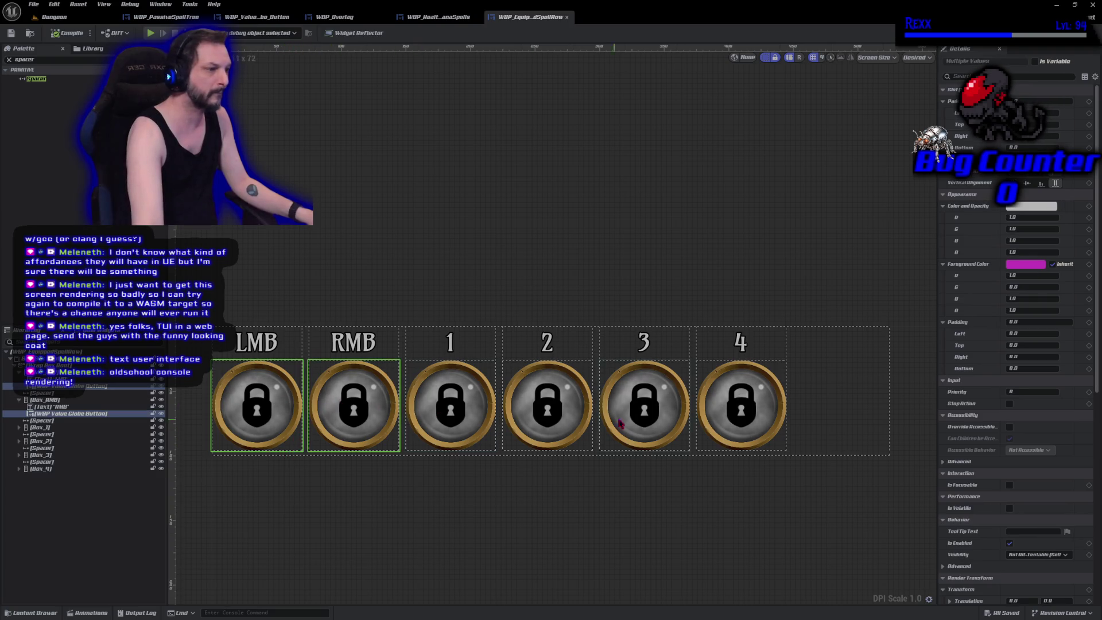
ctrl+click(716, 408)
ctrl+click(683, 419)
ctrl+click(562, 423)
ctrl+click(464, 411)
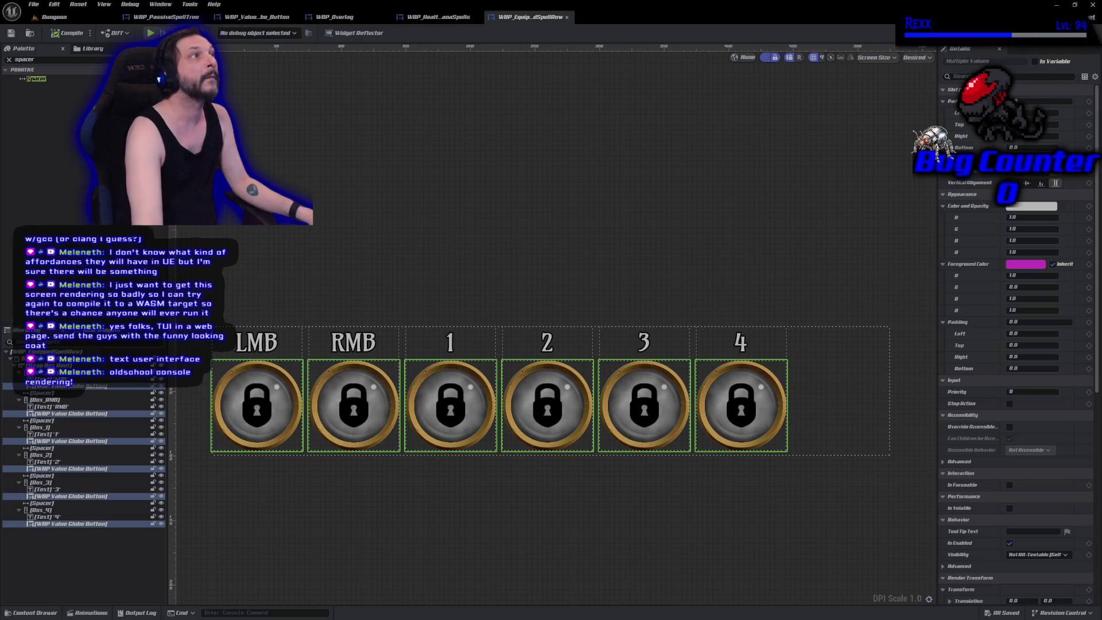
click(951, 75)
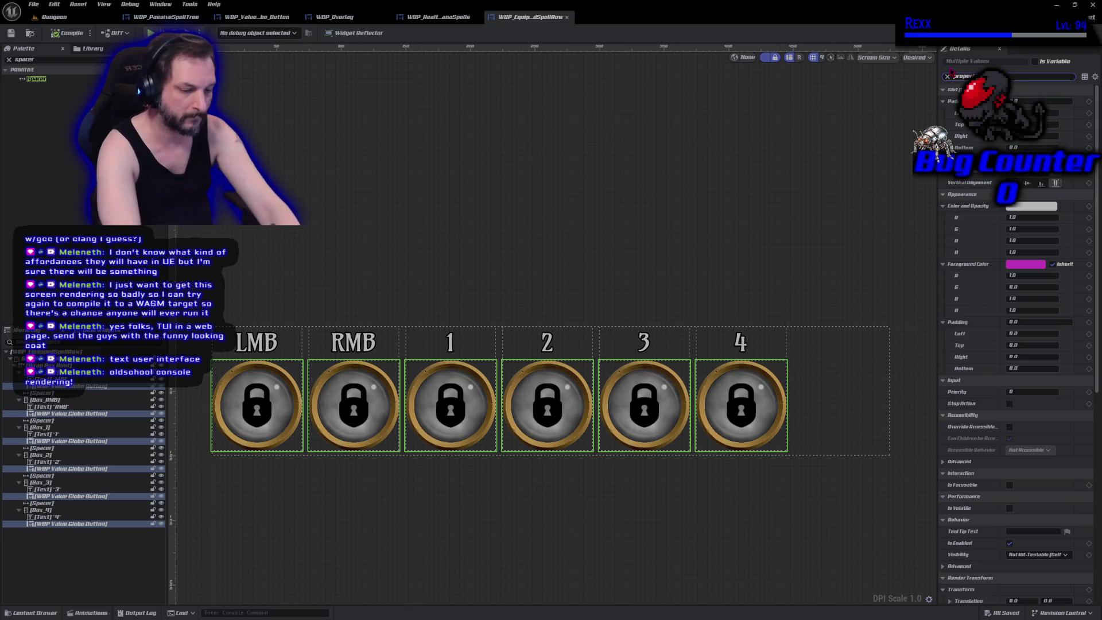
text(proper)
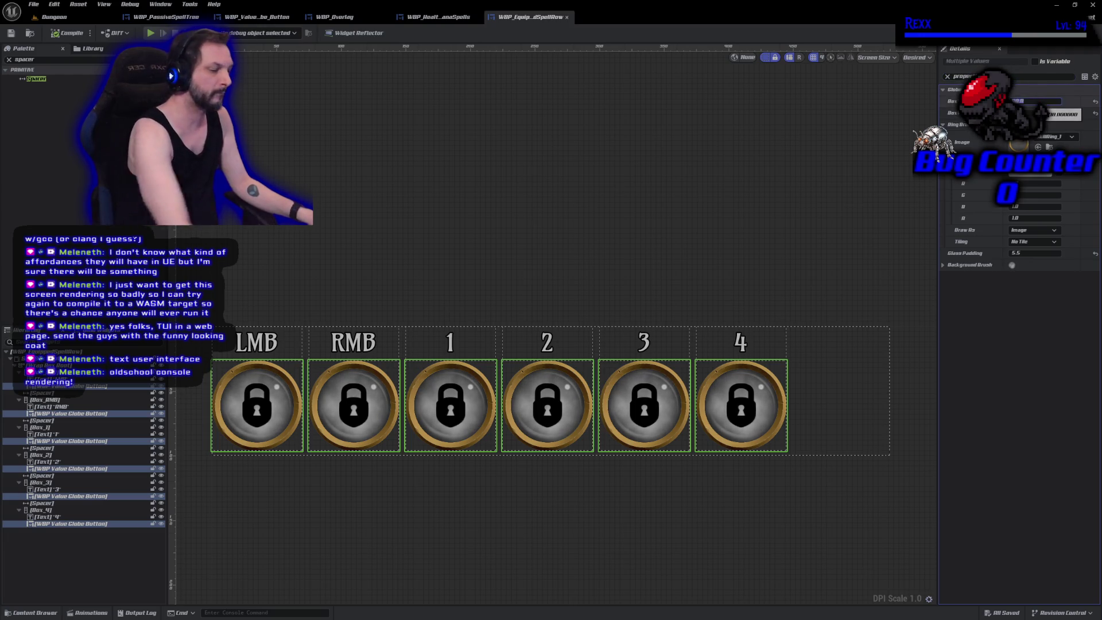
text(50)
key(Tab)
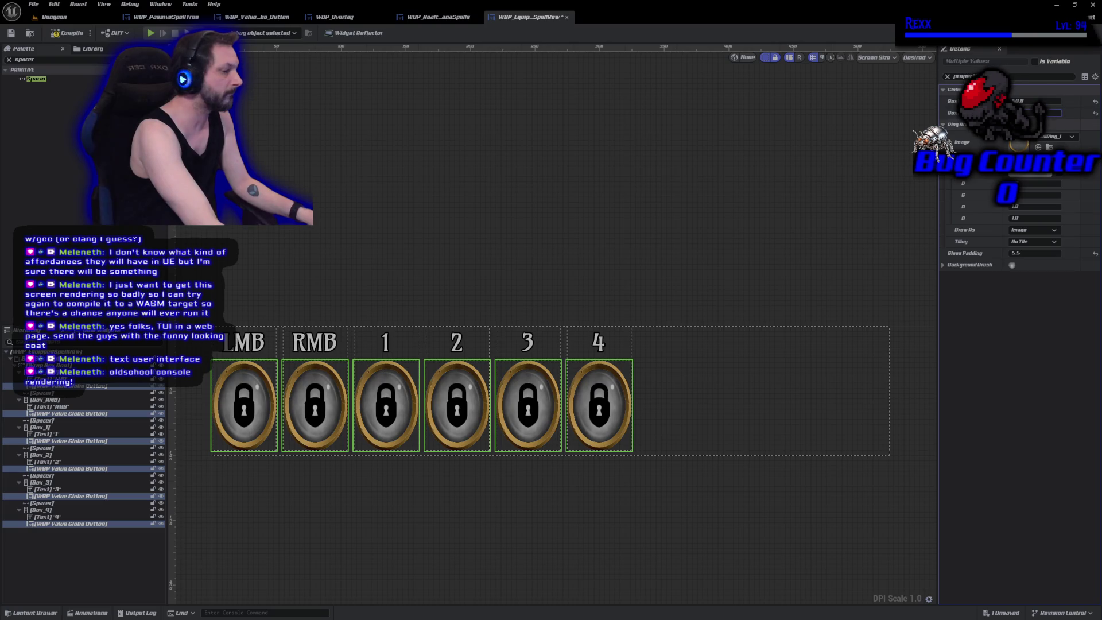
text(50)
key(Return)
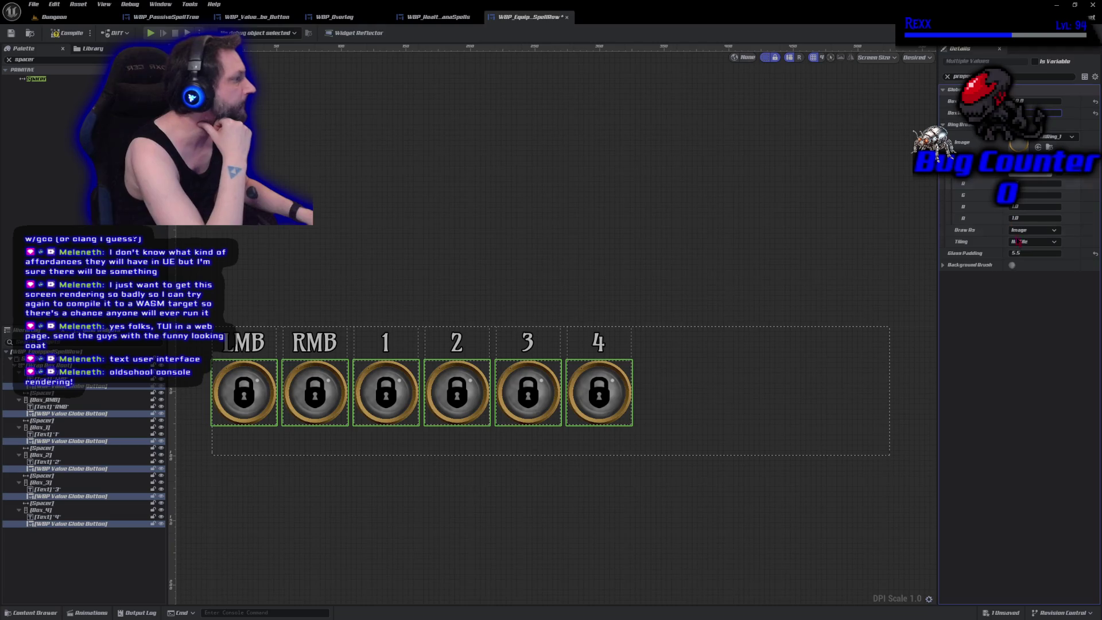
- Set the globes' glass padding to 4.0 and compile
click(1027, 253)
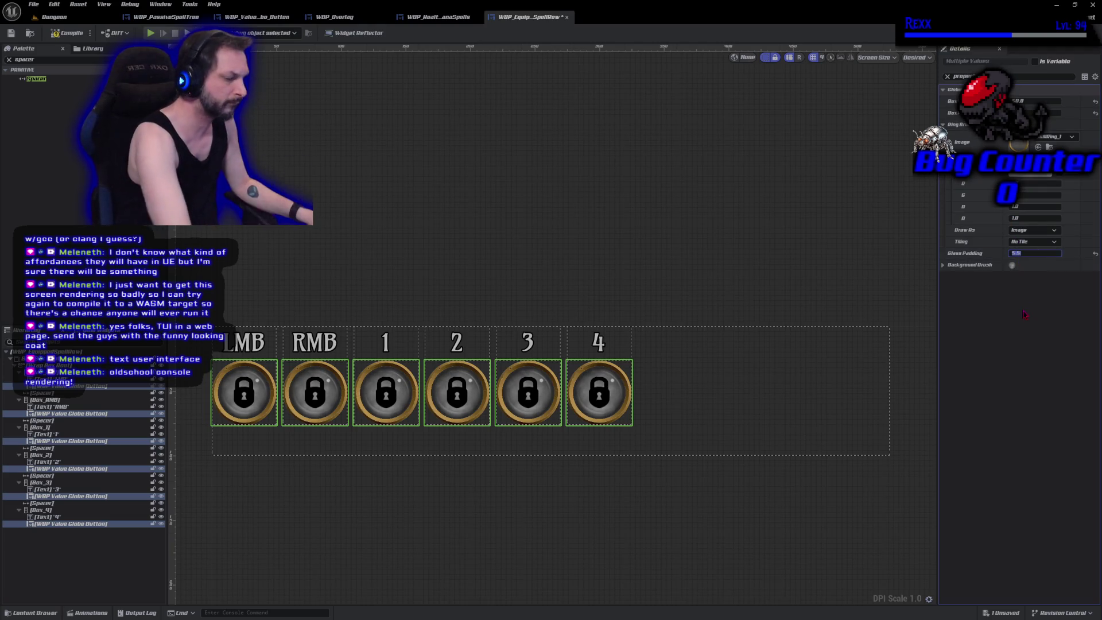
text(0)
key(Return)
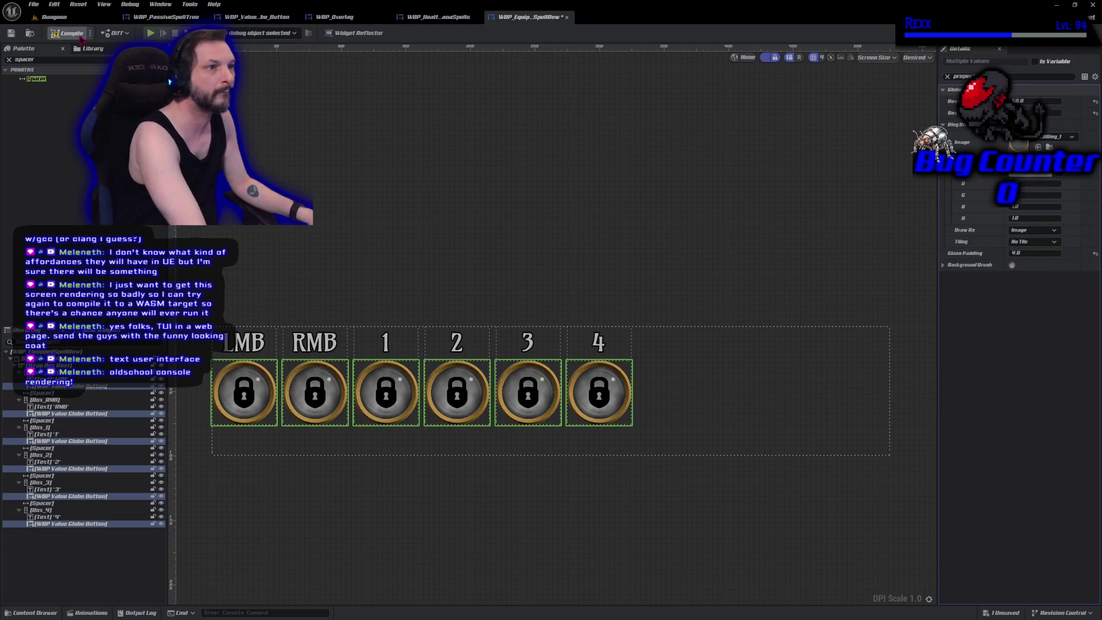
click(80, 34)
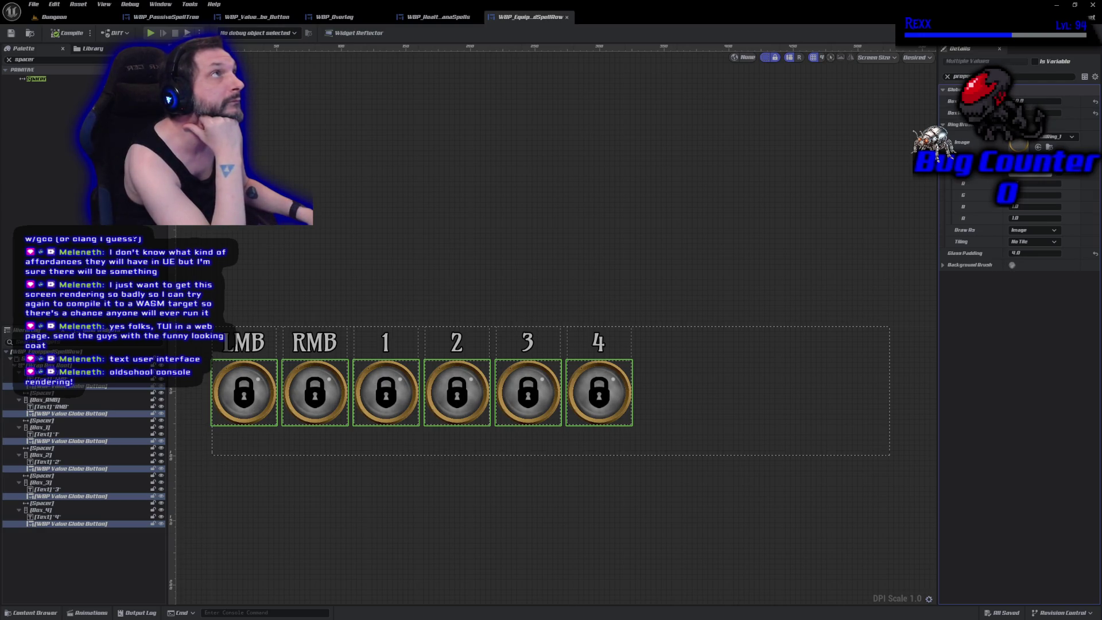
- Lower the font size of the RMB and 1–4 labels, then compile
click(316, 344)
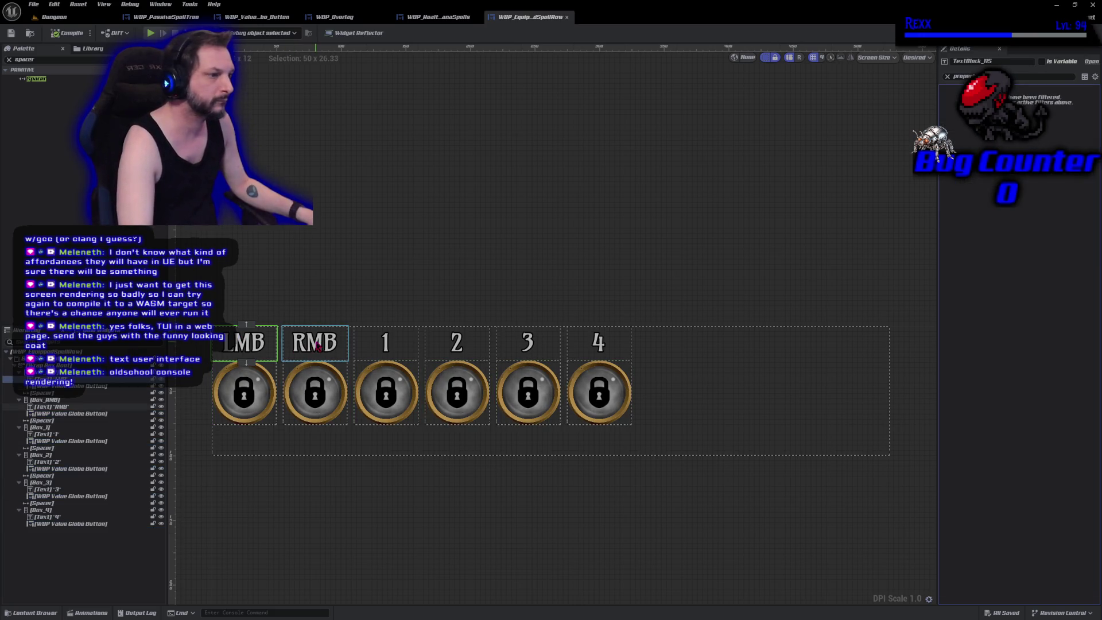
ctrl+click(386, 344)
ctrl+click(457, 345)
ctrl+click(527, 345)
ctrl+click(599, 350)
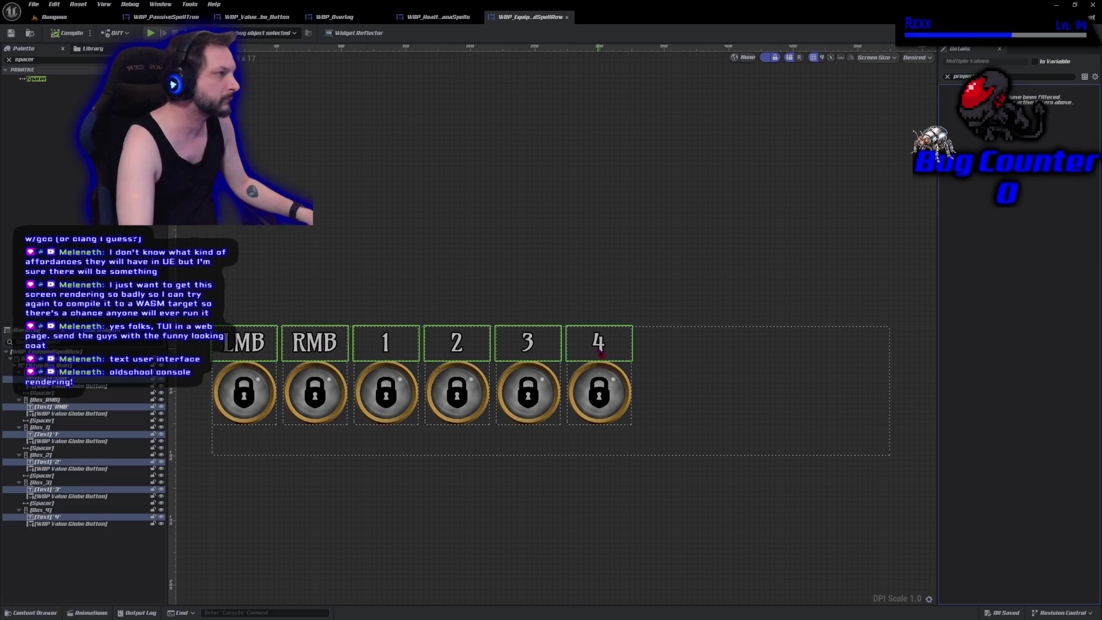
click(949, 77)
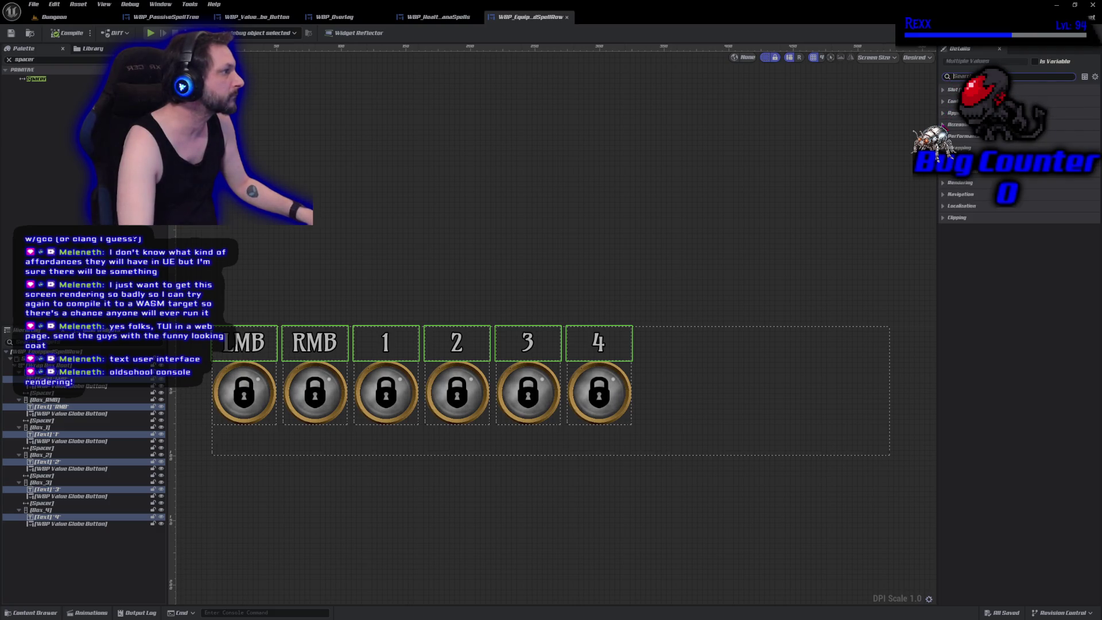
click(944, 102)
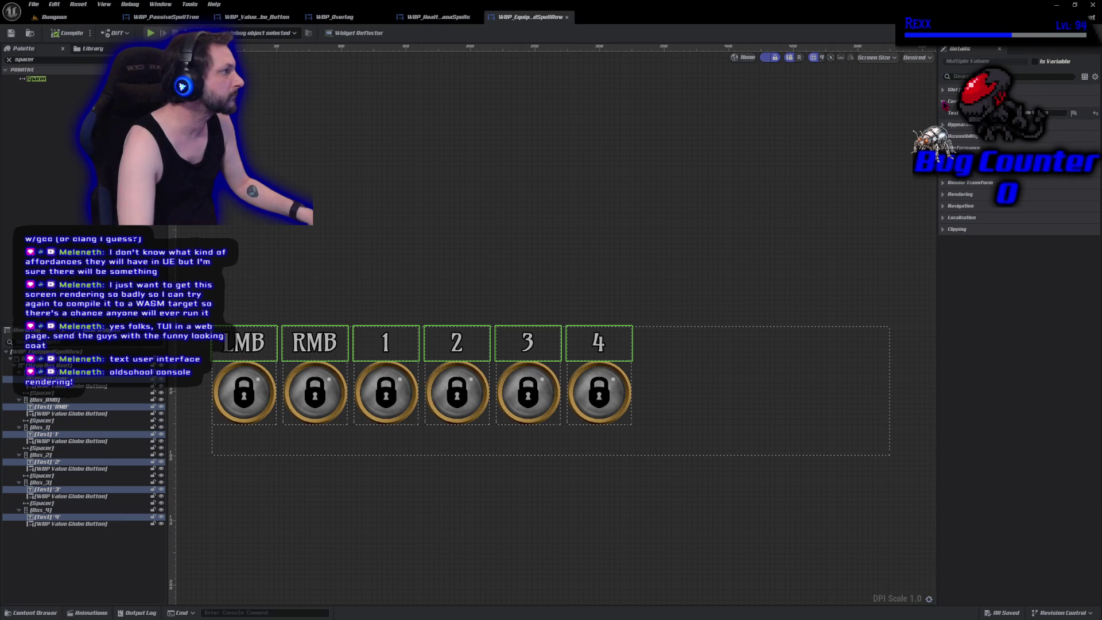
click(944, 102)
click(944, 113)
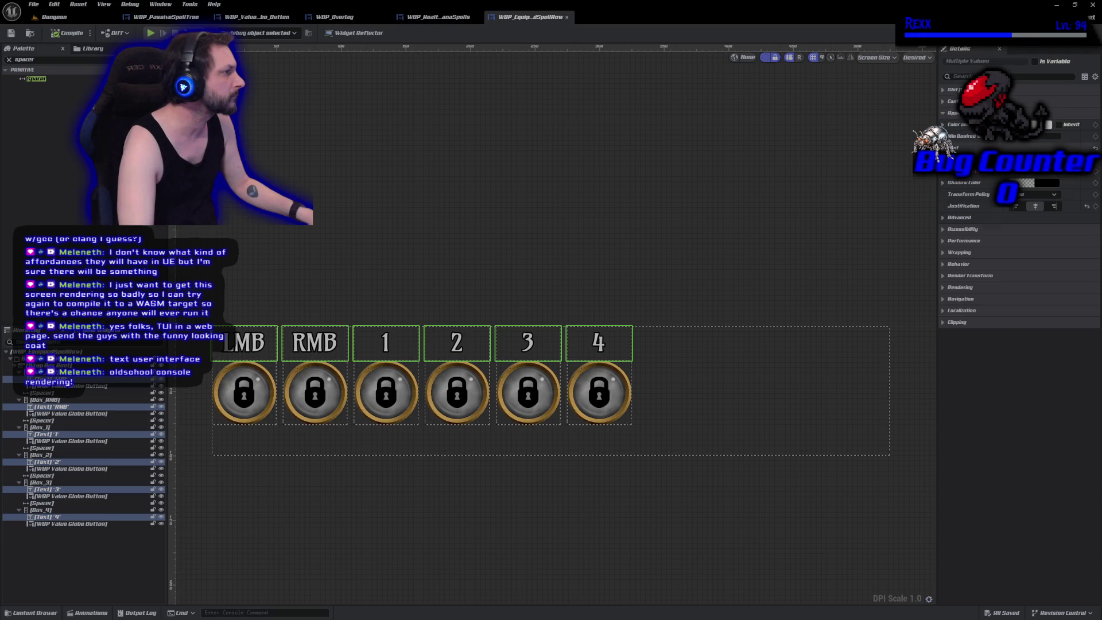
click(944, 147)
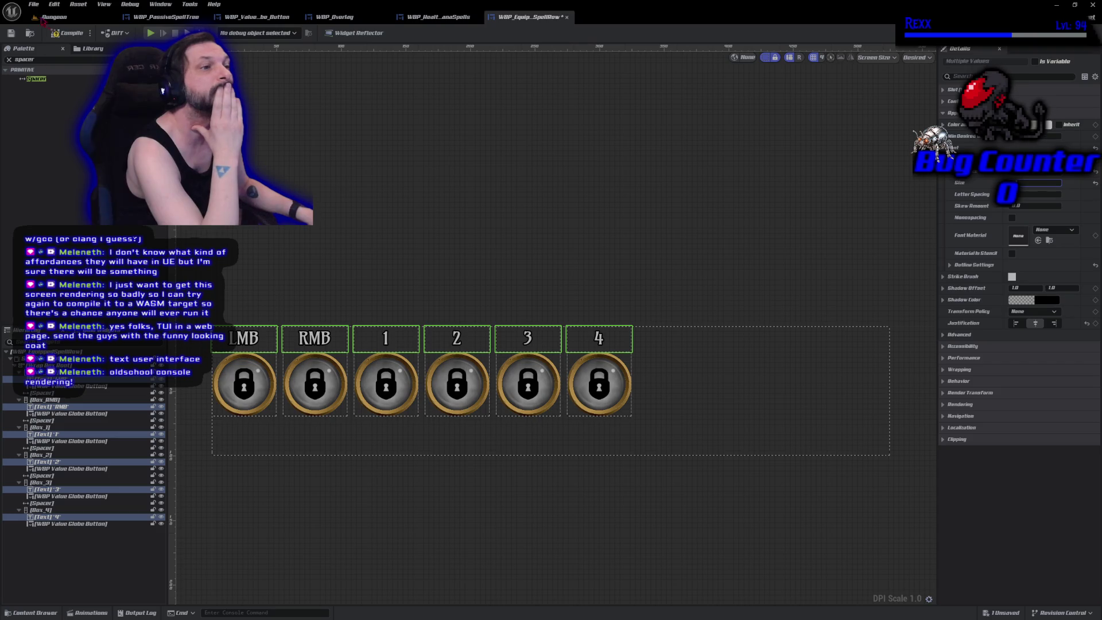
click(72, 36)
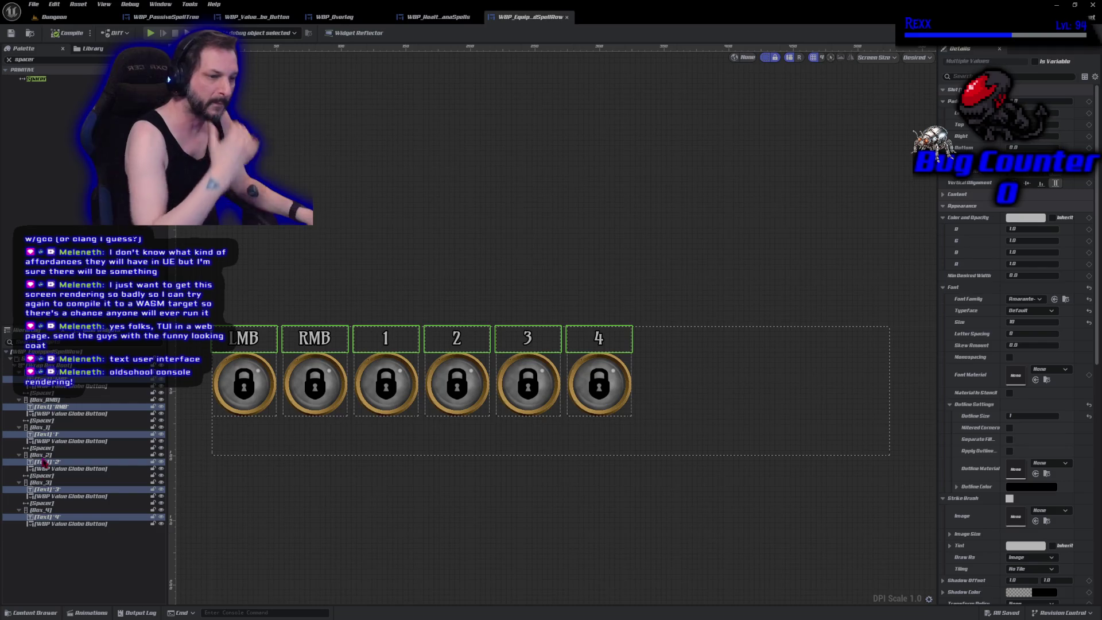
- Collapse Box_LMB through Box_4 in the Hierarchy and select all six boxes
click(19, 510)
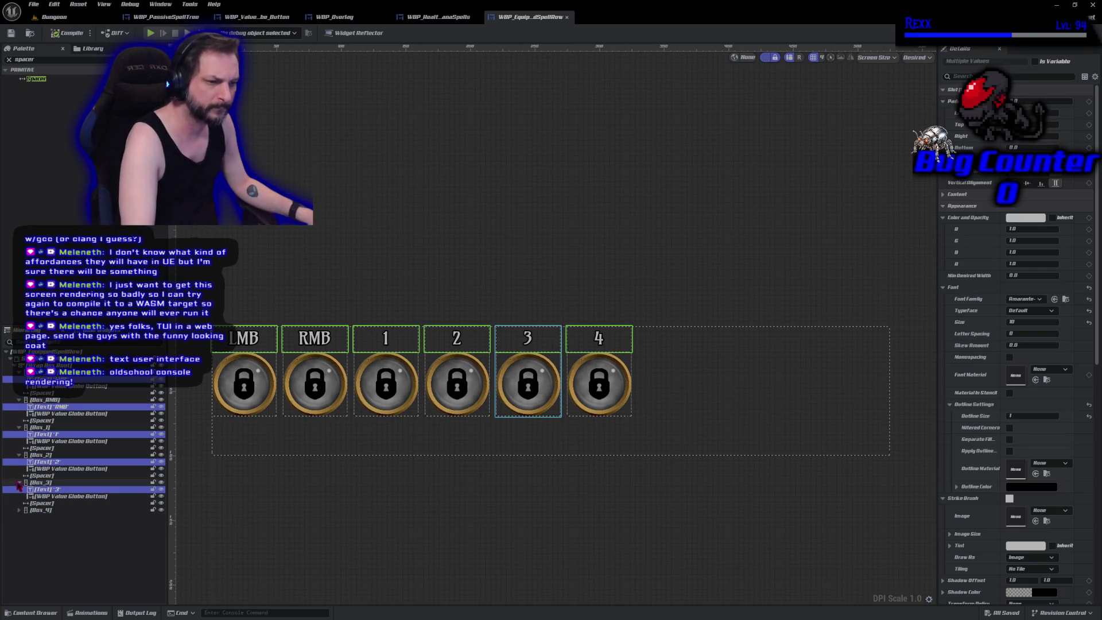
click(19, 482)
click(19, 455)
click(19, 428)
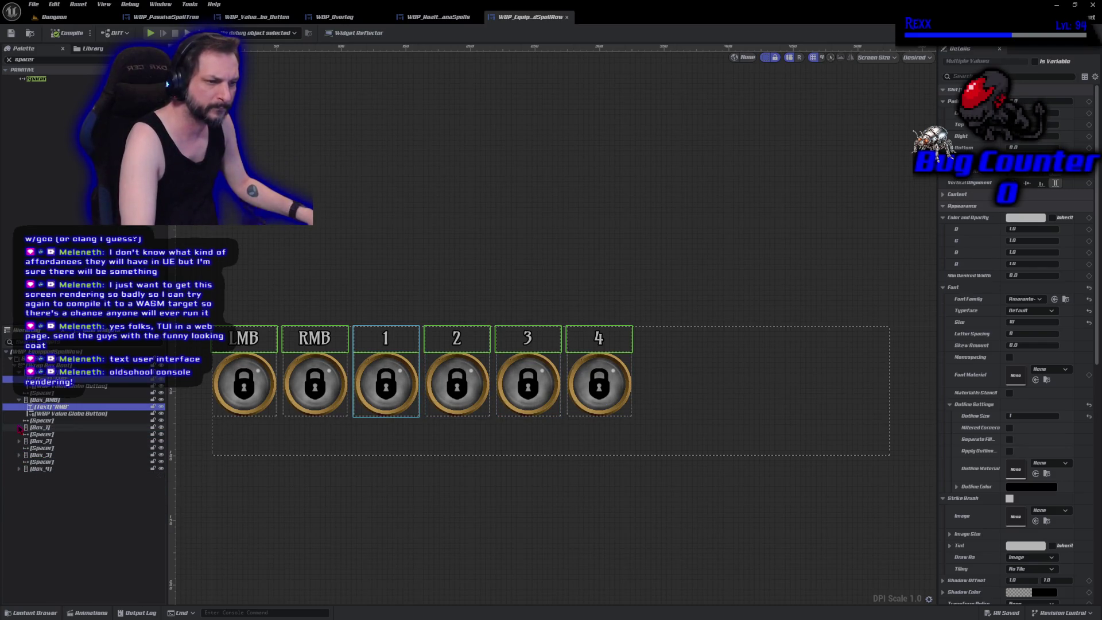
click(19, 400)
click(25, 392)
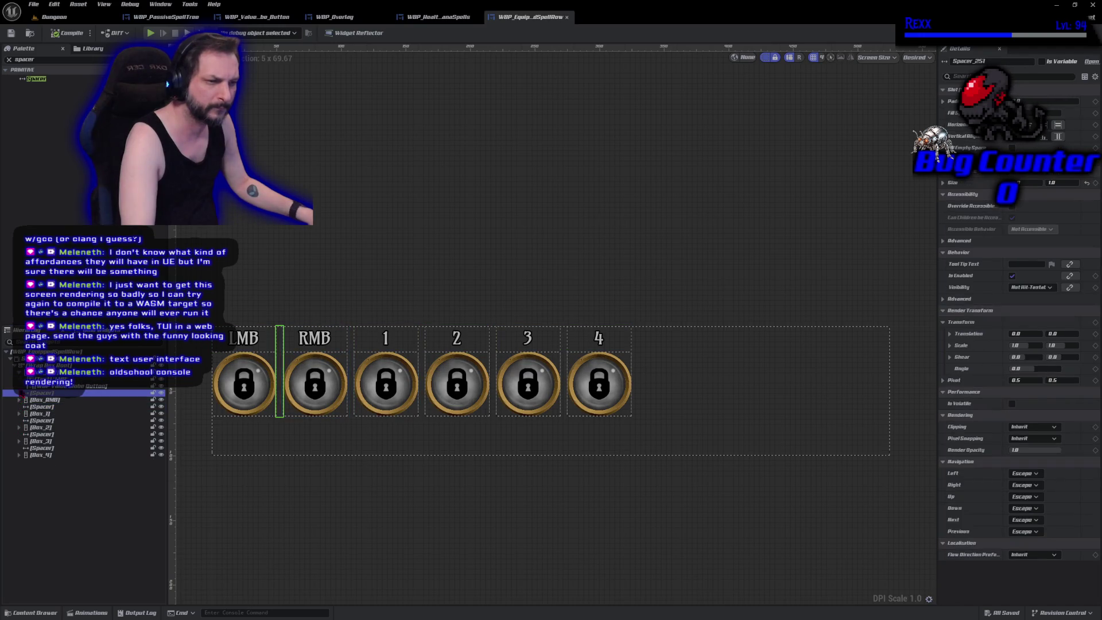
click(19, 372)
click(37, 372)
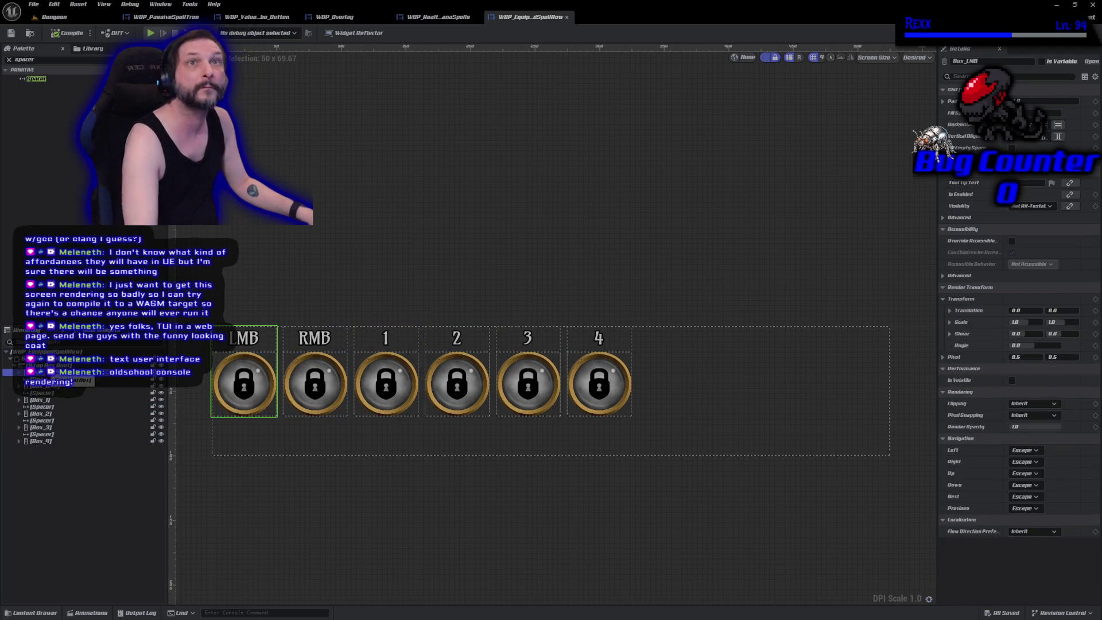
shift+click(49, 440)
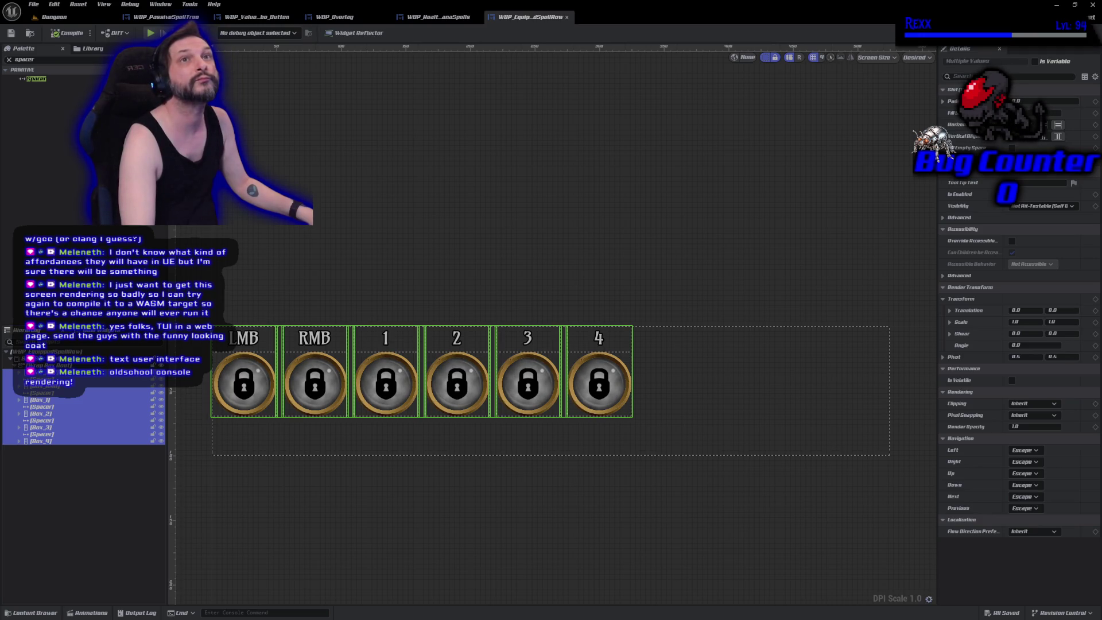
- Wrap the six selected boxes in a Wrap Box
right_click(74, 444)
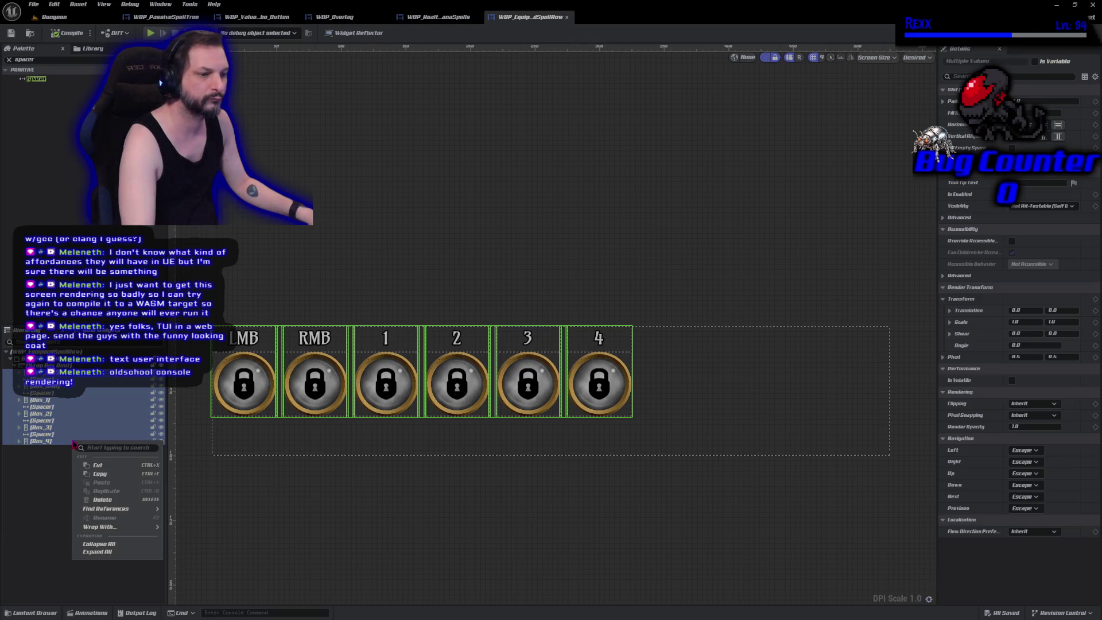
mouse_move(121, 526)
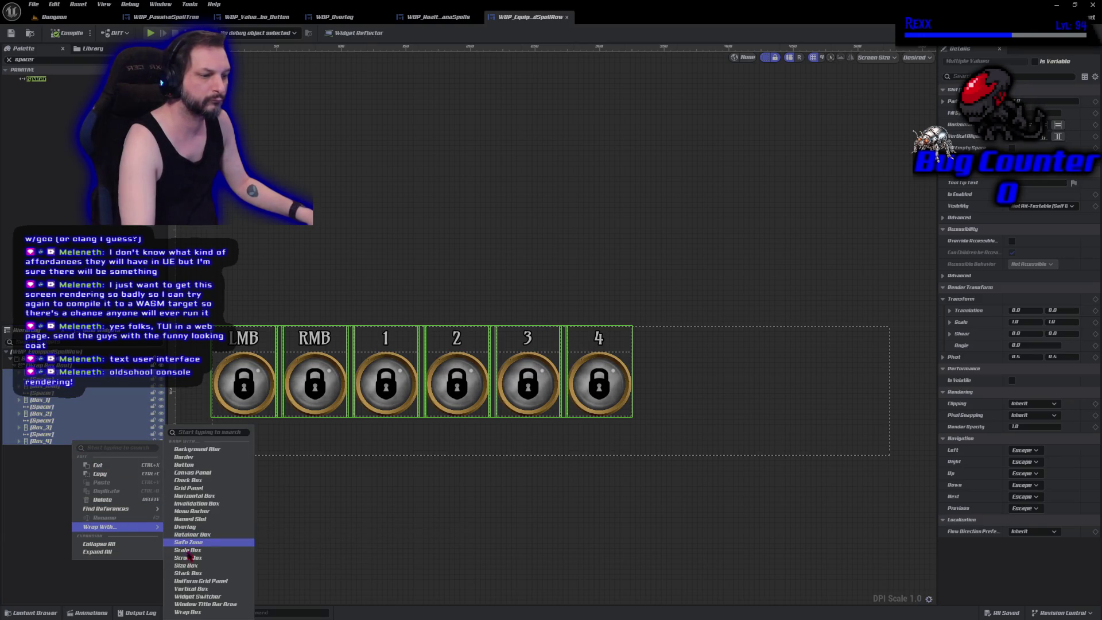
click(190, 612)
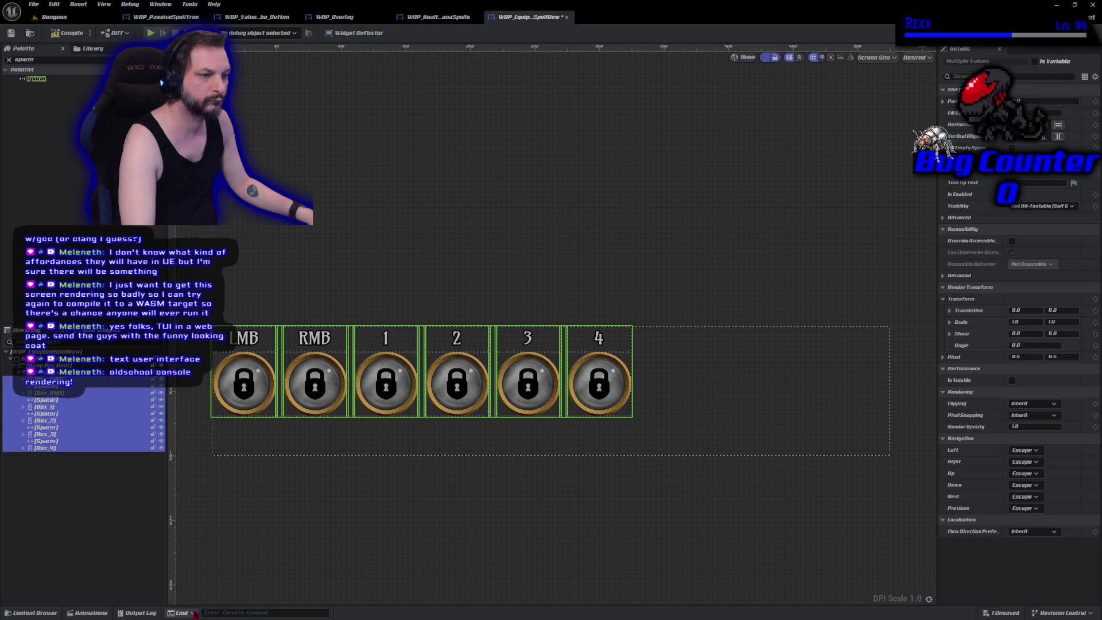
click(20, 372)
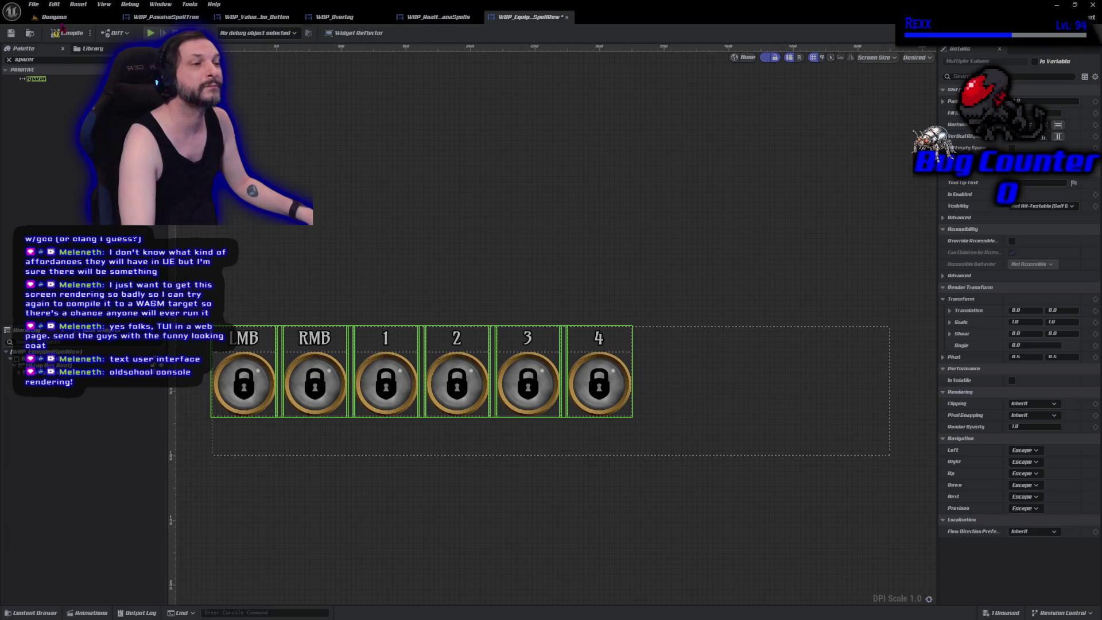
- Name the Wrap Box 'Wrap Box Offensive' and compile the widget
click(46, 61)
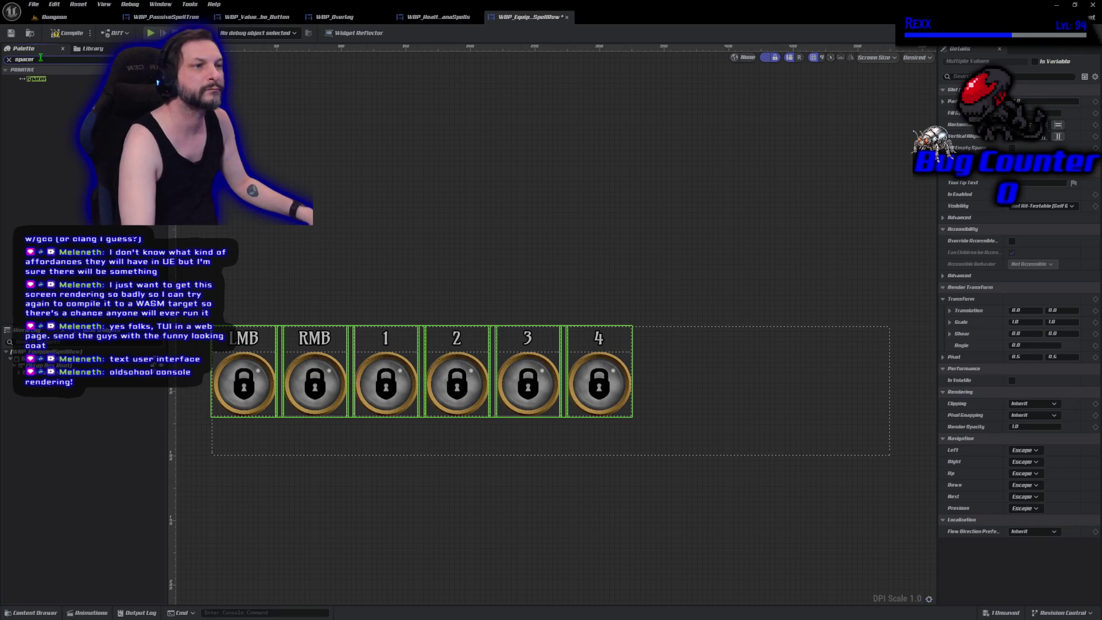
text(wrap)
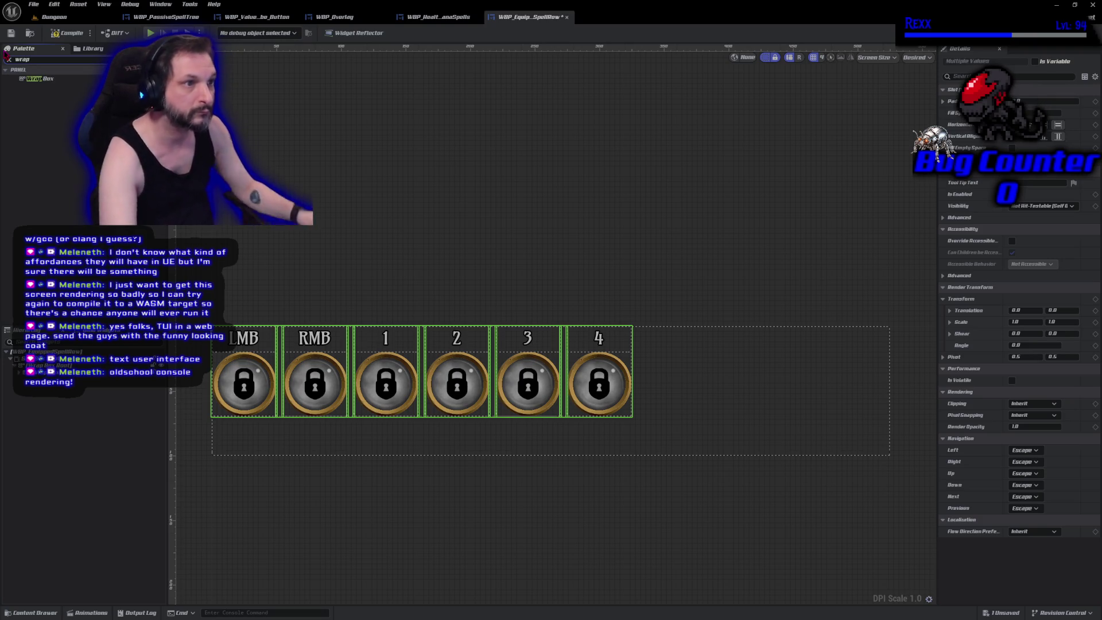
click(40, 79)
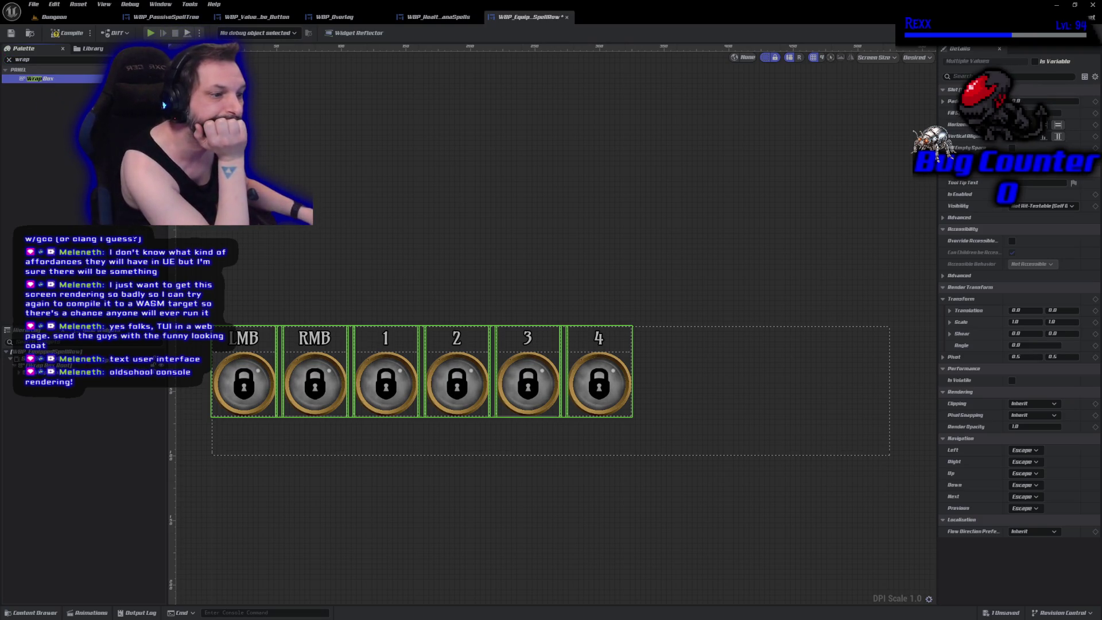
drag(80, 377, 25, 379)
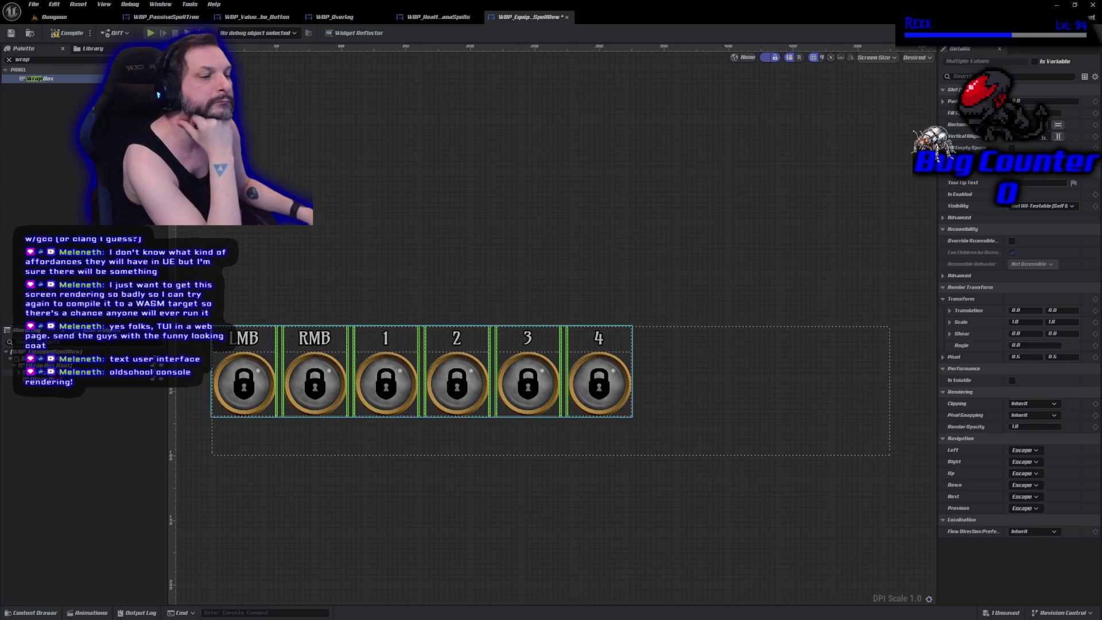
click(25, 372)
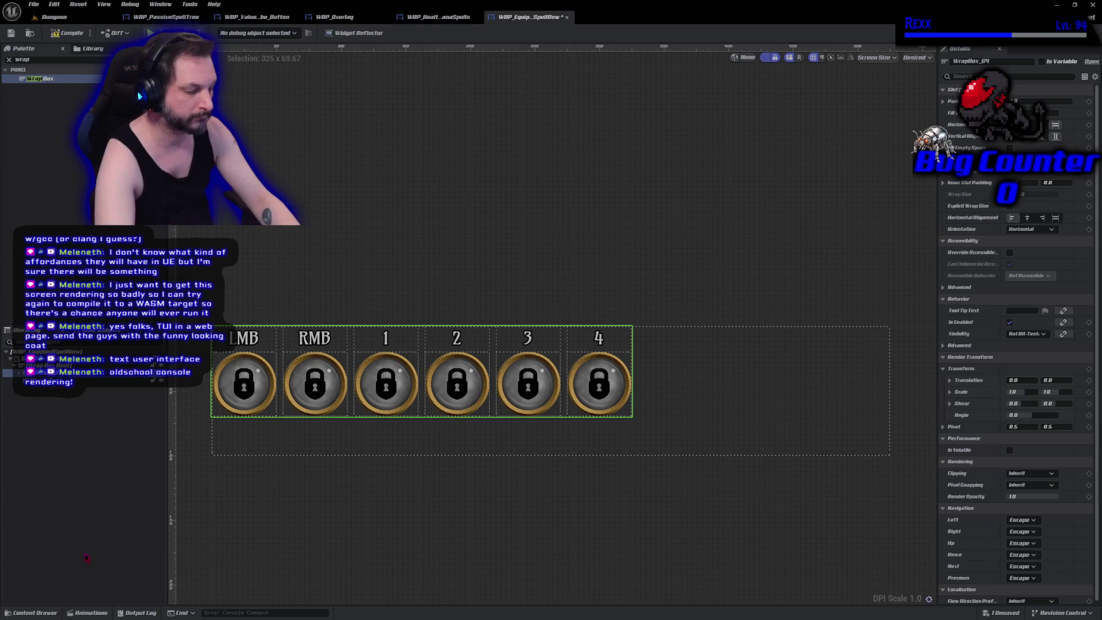
text(Offensive)
key(Return)
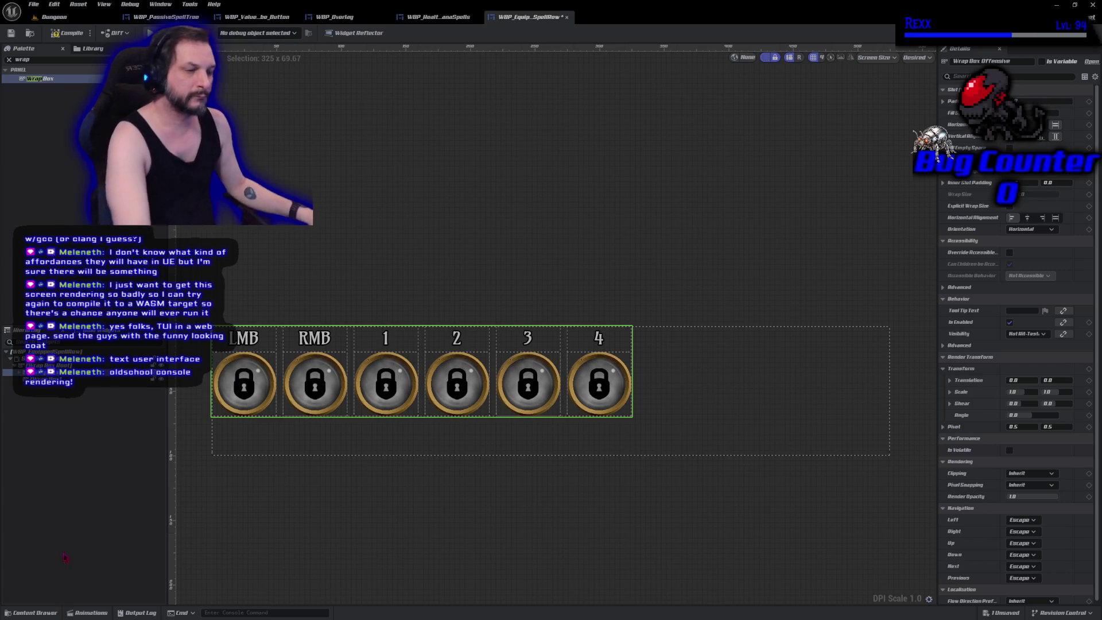
click(55, 35)
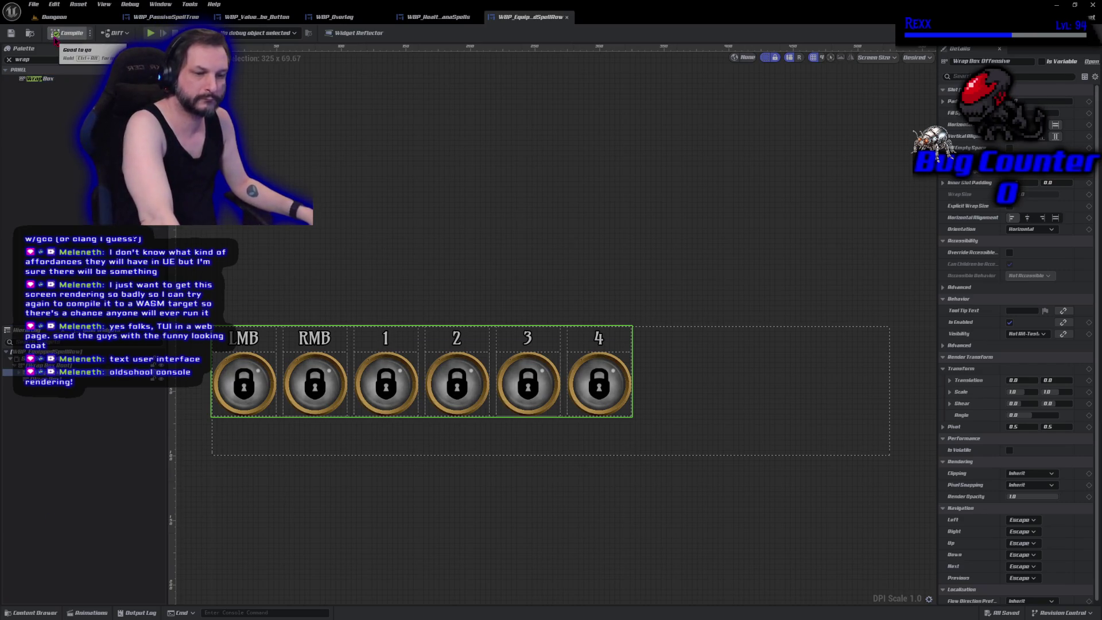